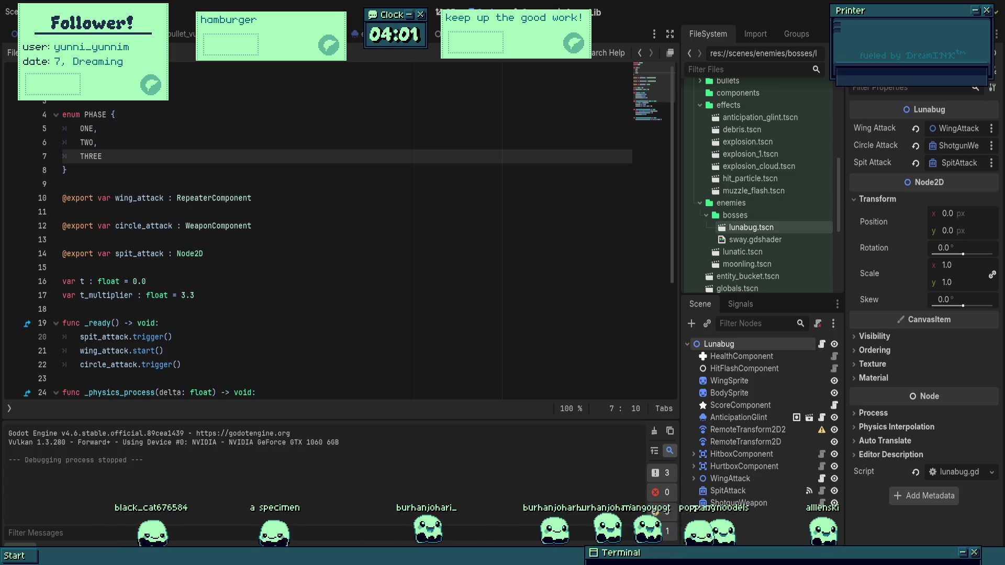
- Review the Lunabug script's attack exports and physics process code near the beam callback
left_click(415, 198)
scroll(415, 199, "down", 3)
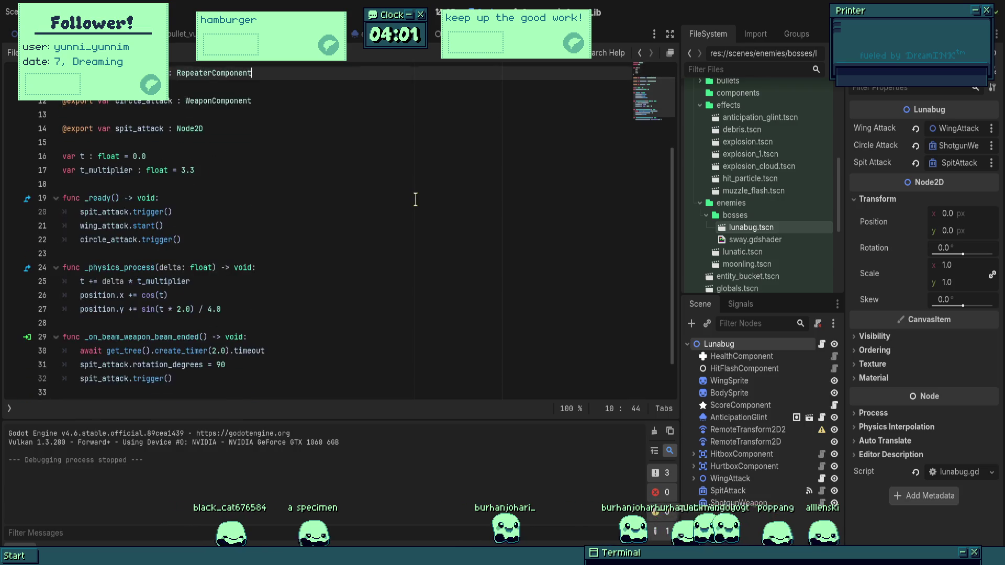
scroll(352, 240, "down", 3)
left_click(352, 240)
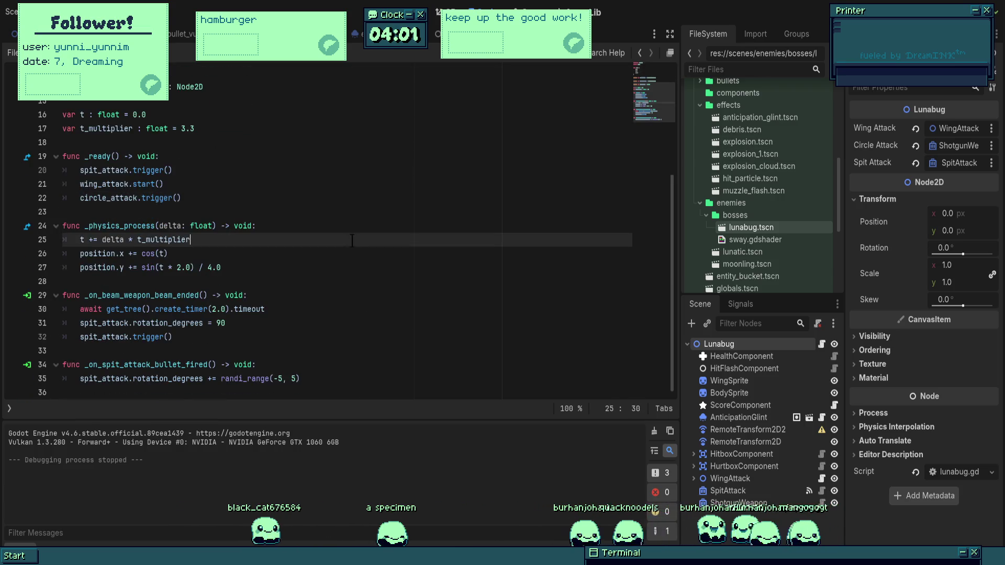
key("Up")
key("End")
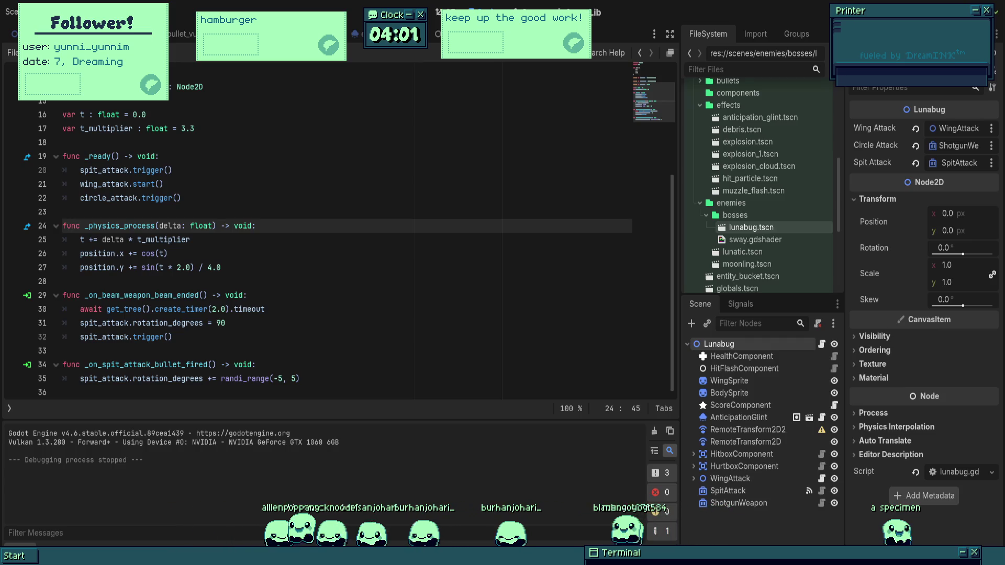
left_click(277, 296)
left_click(277, 283)
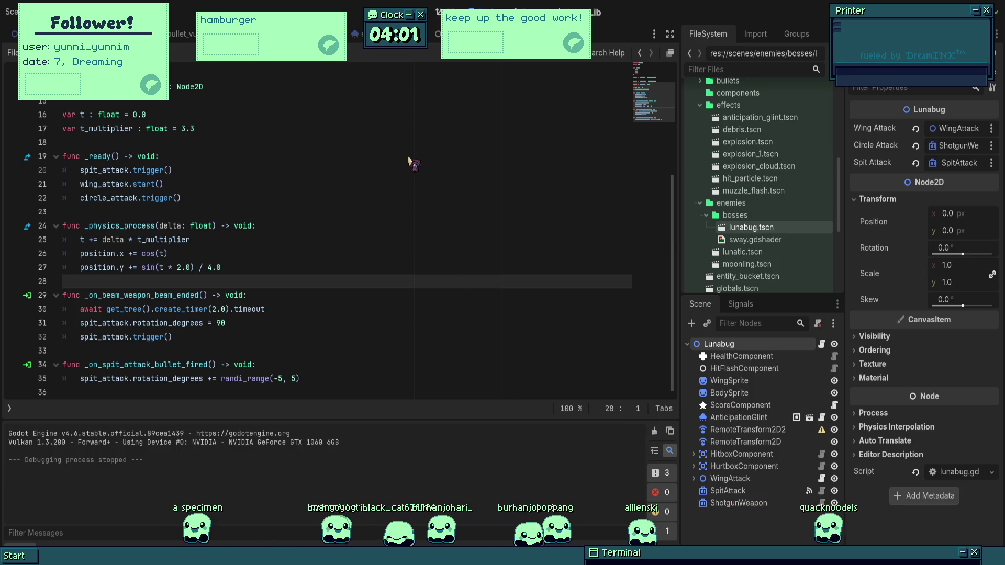
- Add a new node named Components and move it to the top of Lunabug's children
key("ctrl+shift+z")
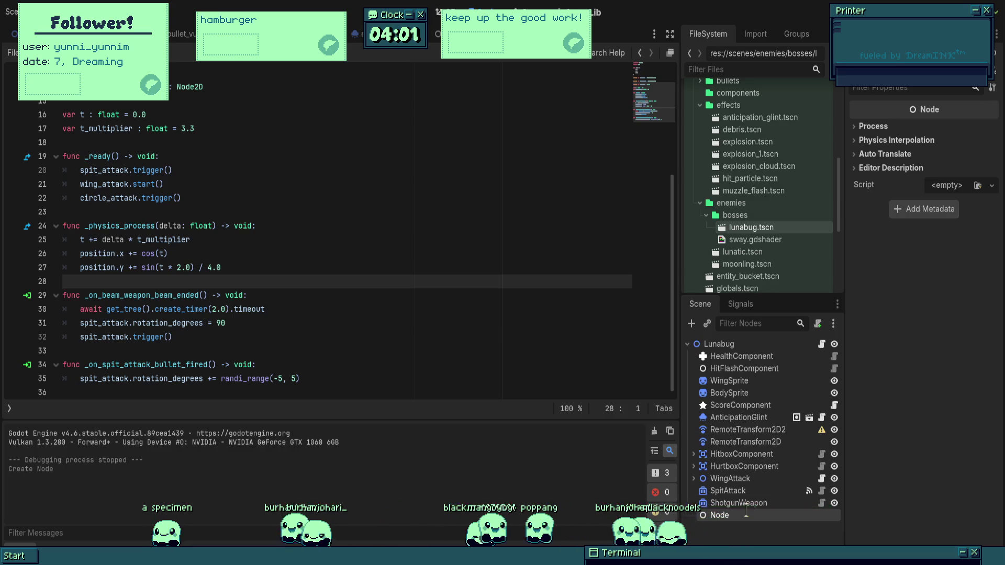
double_click(720, 515)
type("Components")
key("Return")
left_click_drag(755, 515, 735, 357)
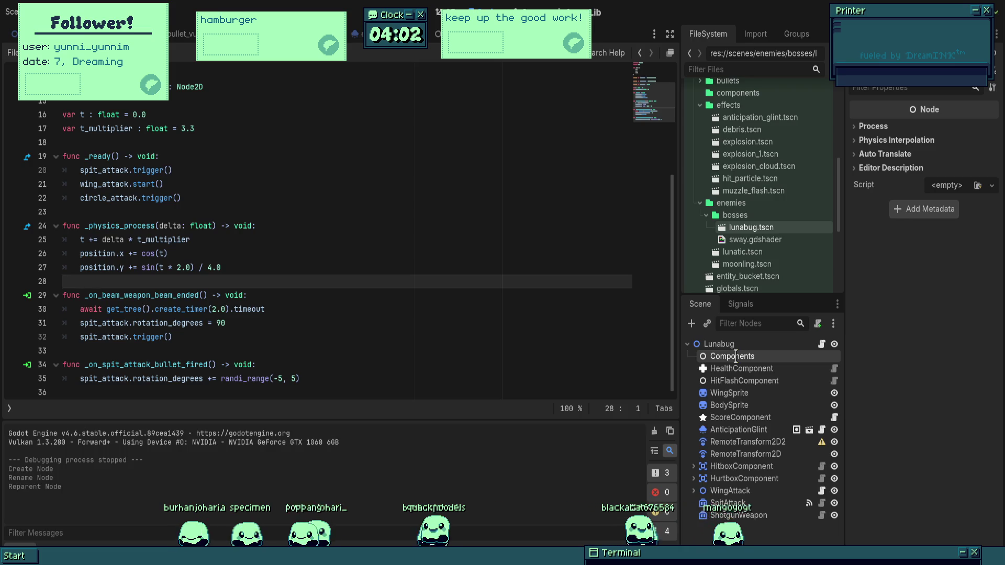
- Move HealthComponent, HitFlashComponent and ScoreComponent into Components, then collapse it
left_click(746, 370)
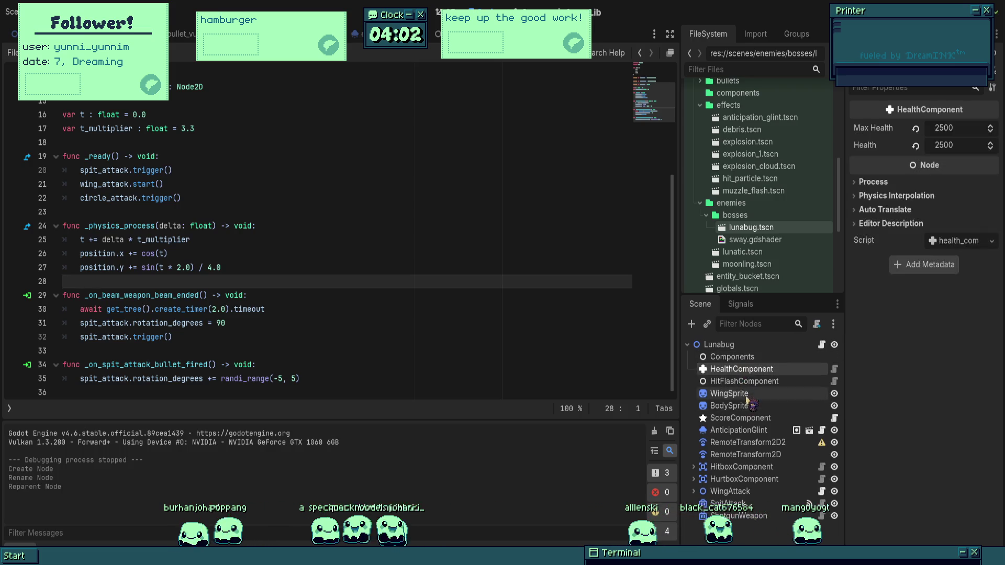
left_click(752, 381)
left_click_drag(750, 374, 748, 361)
left_click_drag(740, 418, 752, 390)
left_click(765, 443)
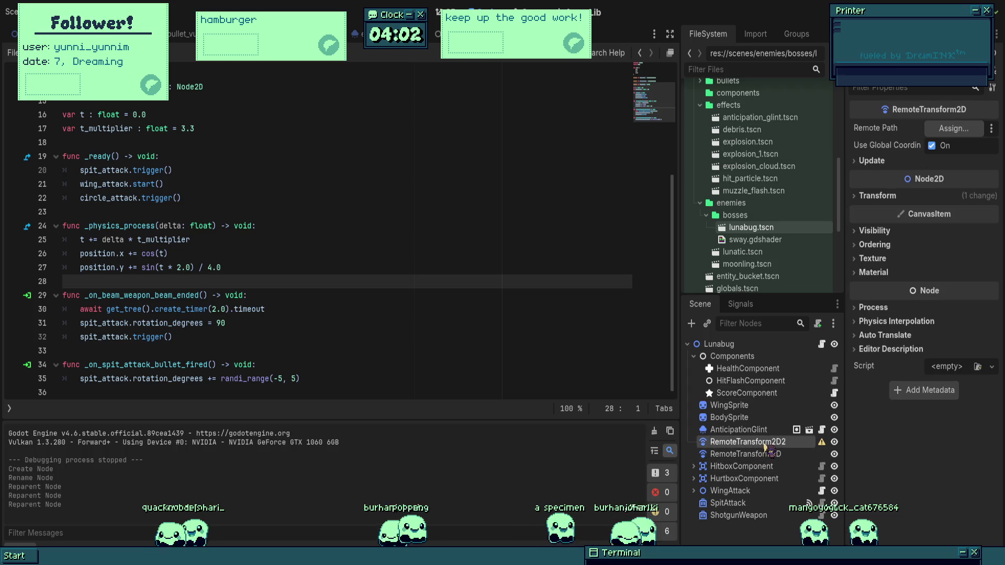
left_click(693, 356)
- Select the Lunabug root and add another child node
left_click(715, 344)
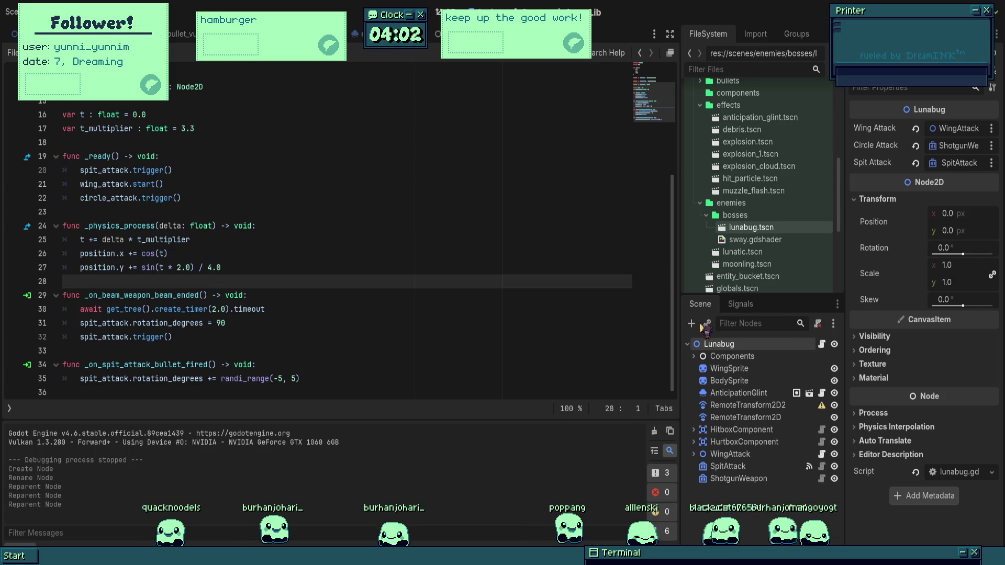
key("ctrl+a")
key("Return")
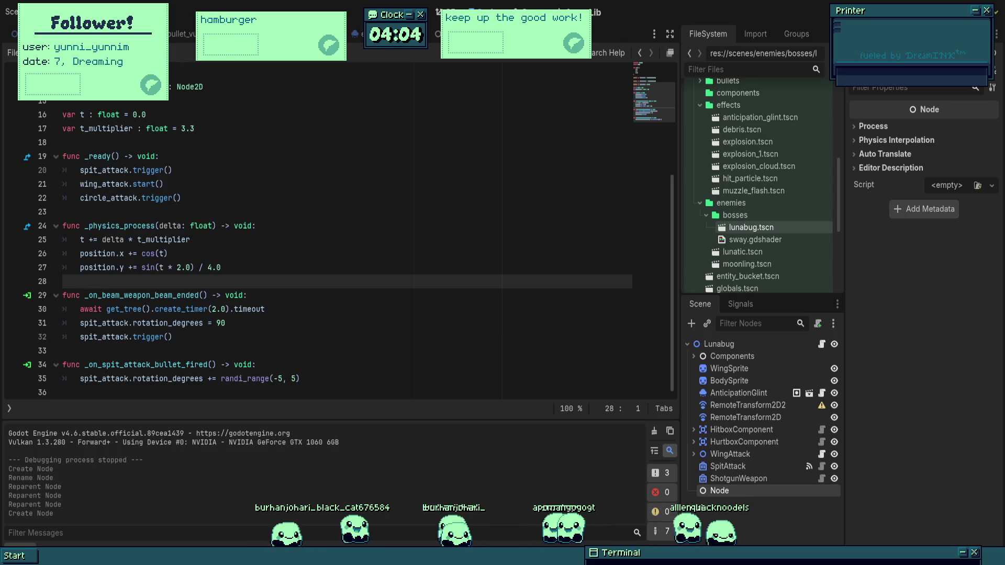
- Place the new node near the attack nodes, rename it Weapons, and save the scene
left_click_drag(742, 492, 735, 481)
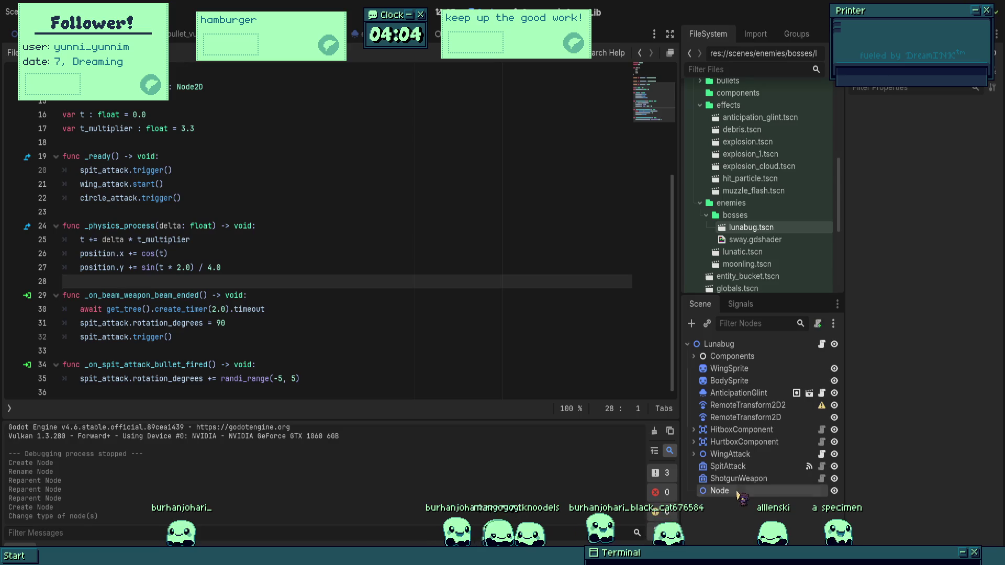
type("Weapons")
key("Return")
key("ctrl+s")
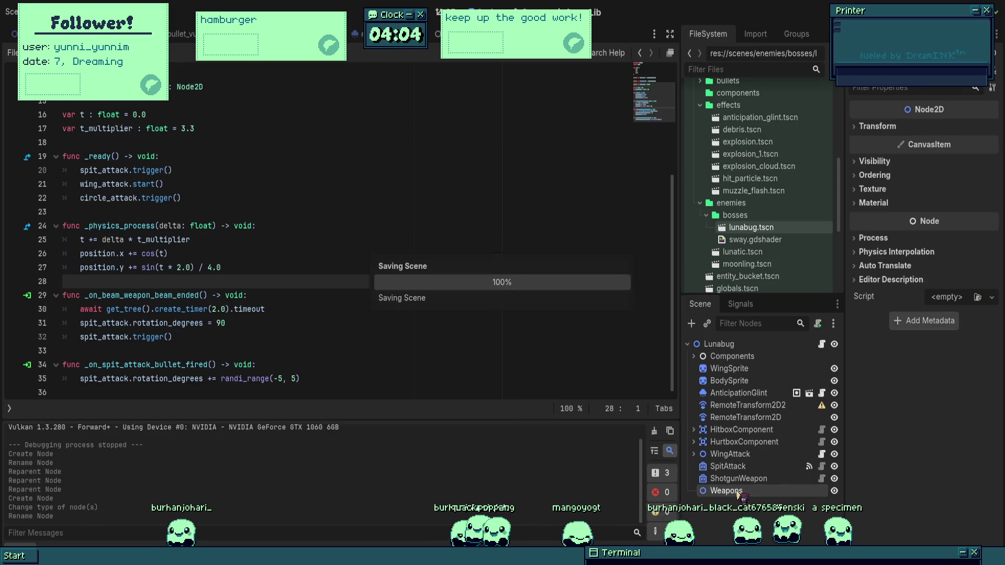
- Move WingAttack, SpitAttack and ShotgunWeapon into the Weapons node
left_click(694, 454)
left_click(694, 454)
mouse_move(730, 453)
left_mouse_down()
mouse_move(735, 493)
mouse_move(681, 477)
mouse_move(731, 478)
left_mouse_up()
left_click(728, 454)
left_click(738, 466, "shift")
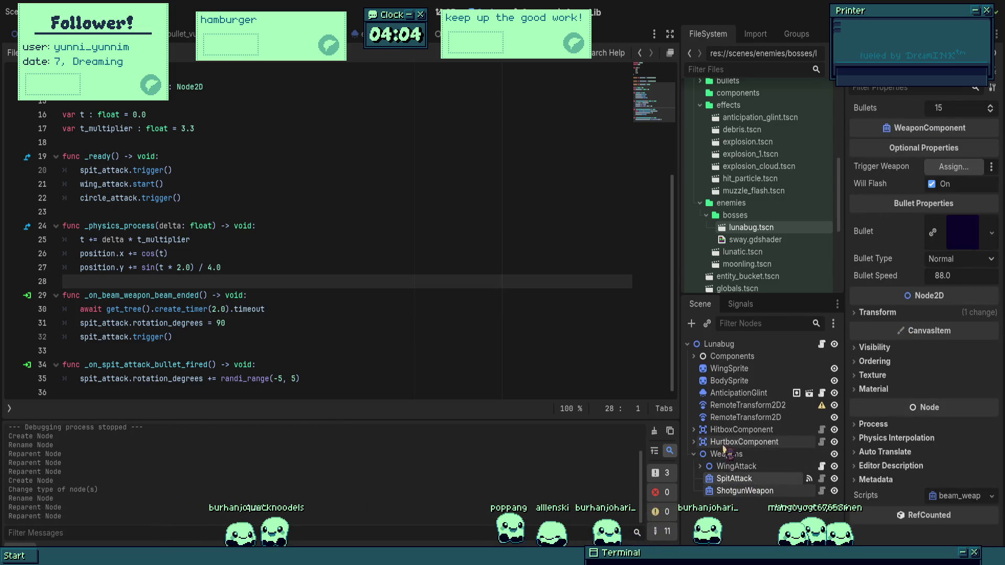
- Inspect the HitboxComponent, HurtboxComponent, RemoteTransform2D and AnticipationGlint settings
left_click(723, 431)
left_click(726, 442)
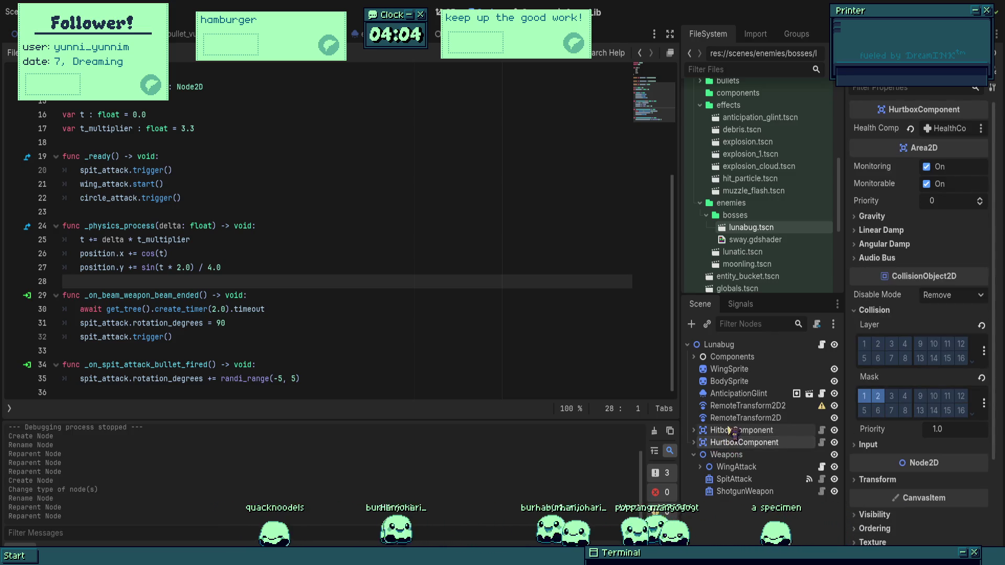
left_click(733, 418)
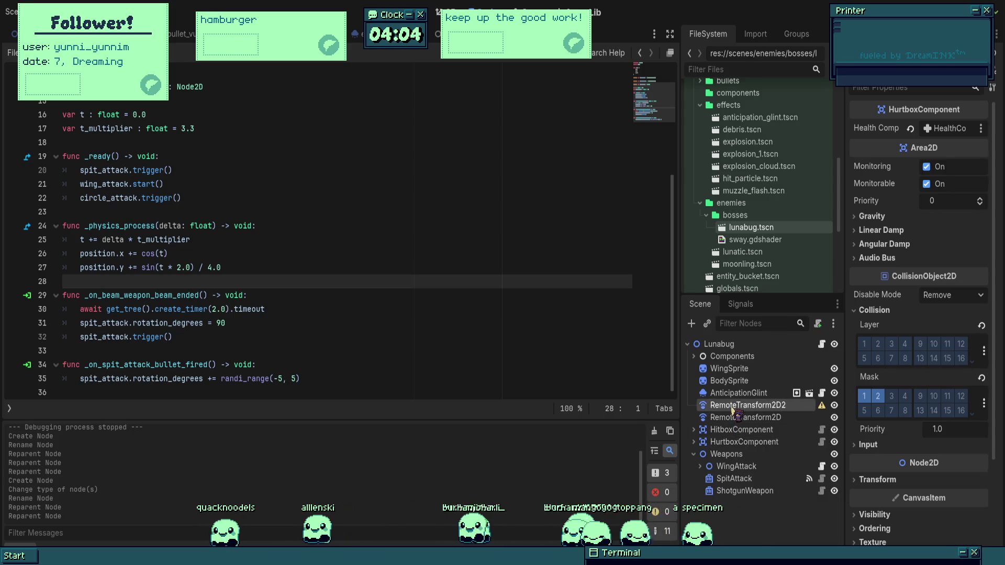
left_click(734, 395)
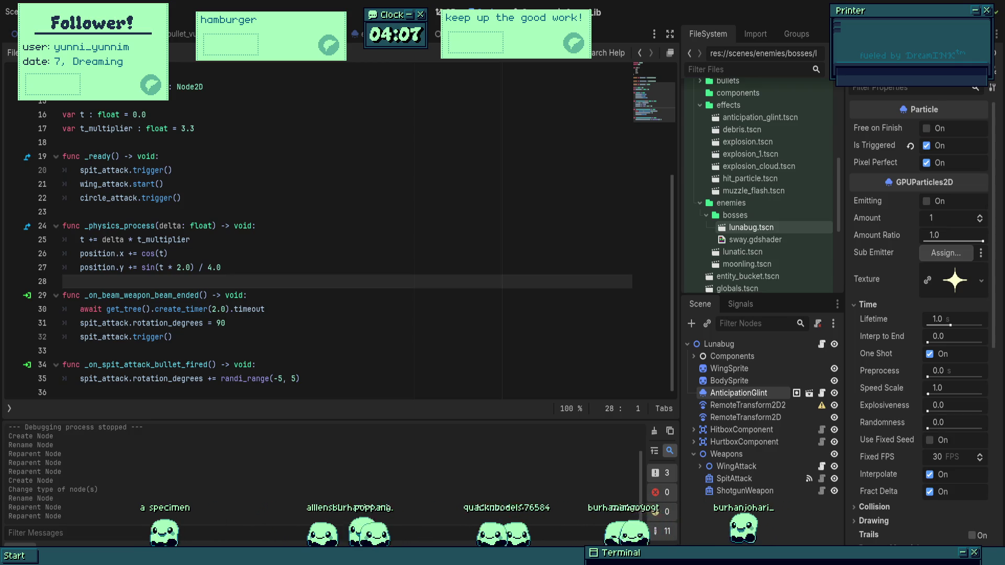
left_click(264, 337)
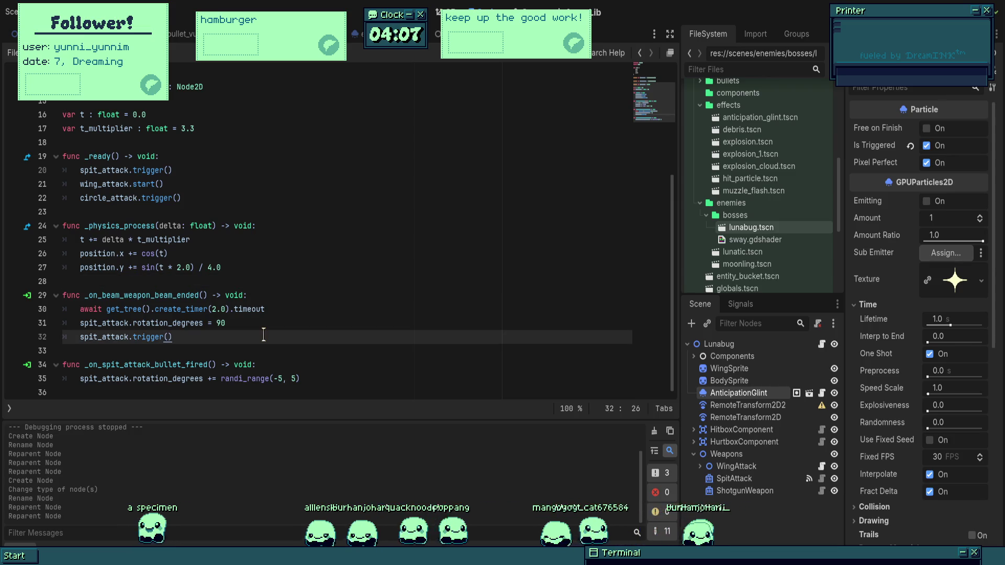
left_click(695, 454)
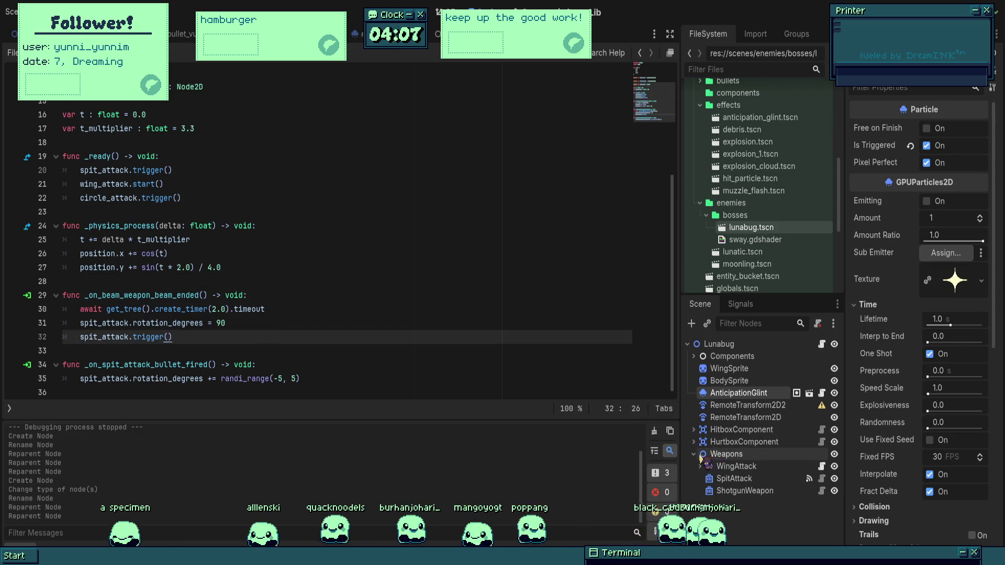
left_click(695, 455)
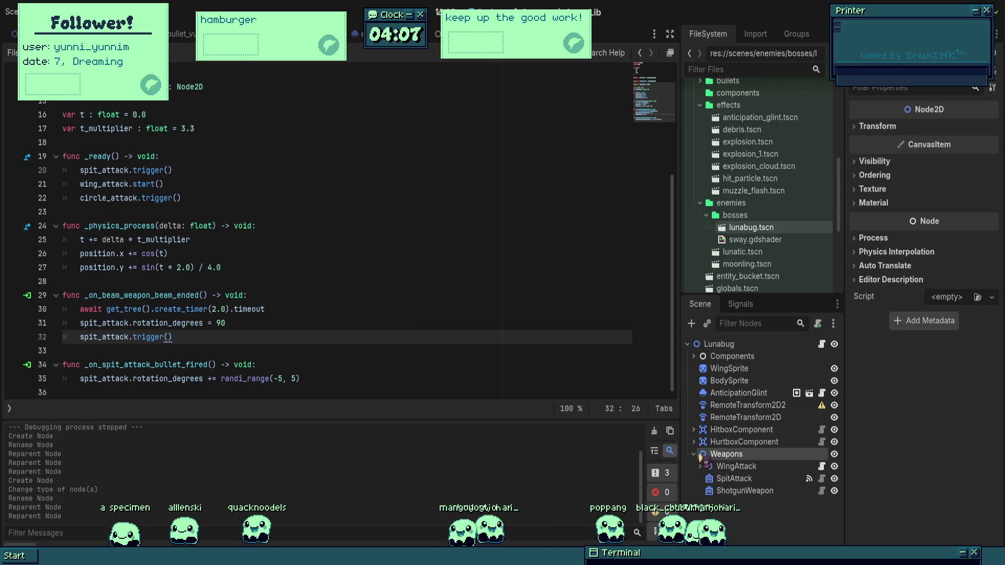
left_click(695, 454)
left_click(701, 344)
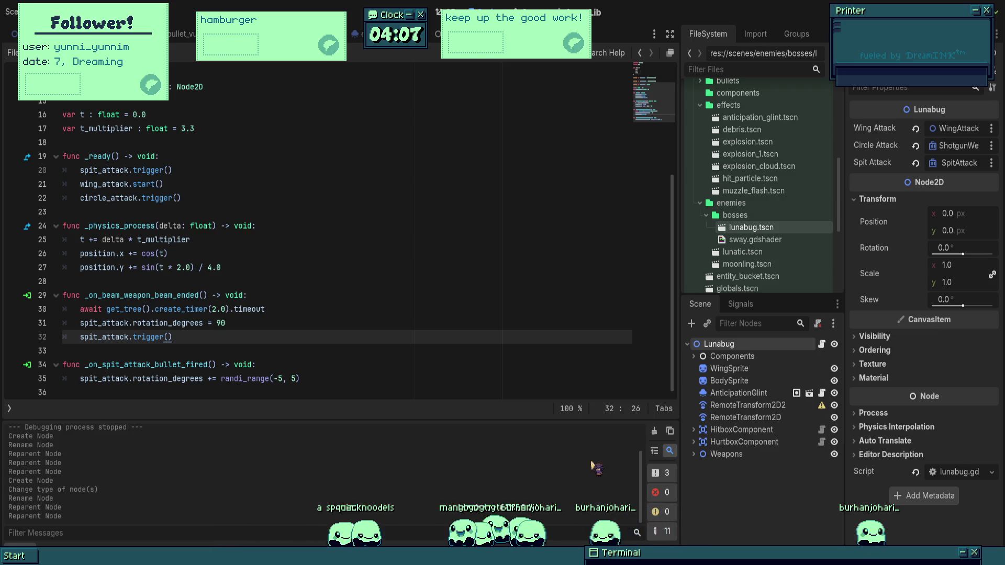
- Add a plain Node under Lunabug and rename it Timers
key("ctrl+a")
key("Return")
left_click(767, 477)
left_click(764, 467)
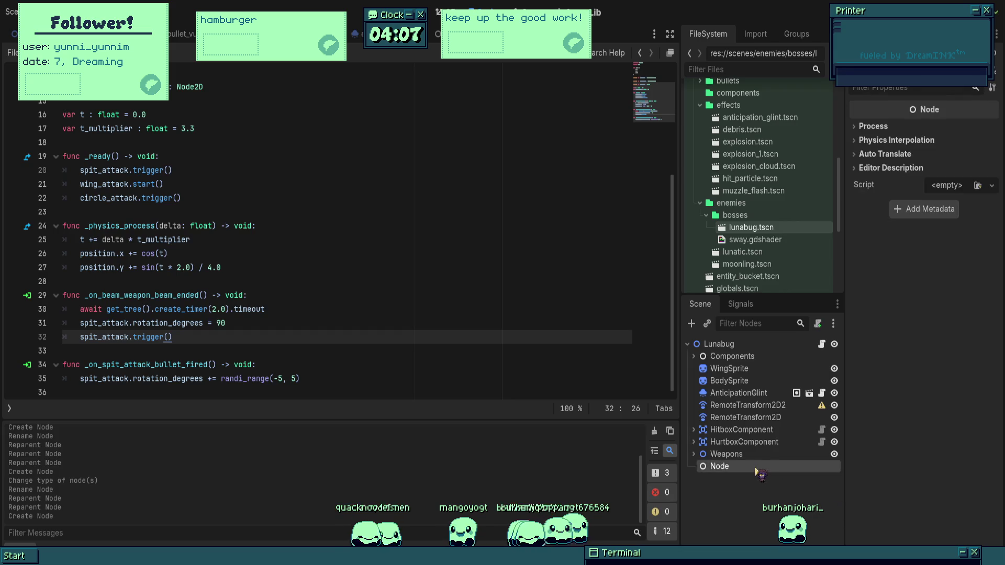
double_click(764, 467)
type("Timers")
key("Return")
- Inspect WingSprite, BodySprite, AnticipationGlint and the RemoteTransform2D nodes, then reselect Lunabug
left_click(746, 417)
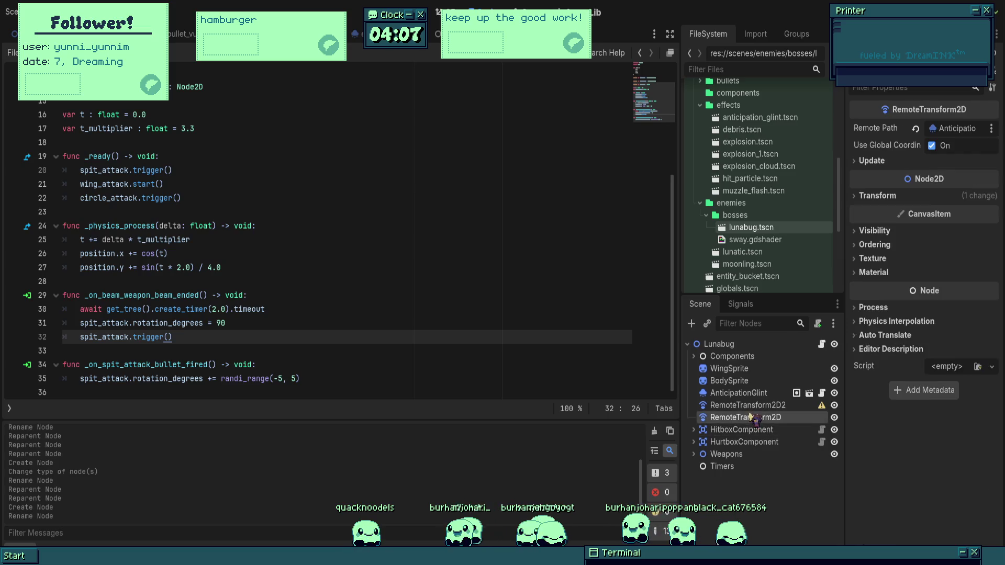
left_click(743, 406)
left_click(739, 393)
left_click(732, 369)
left_click(733, 381)
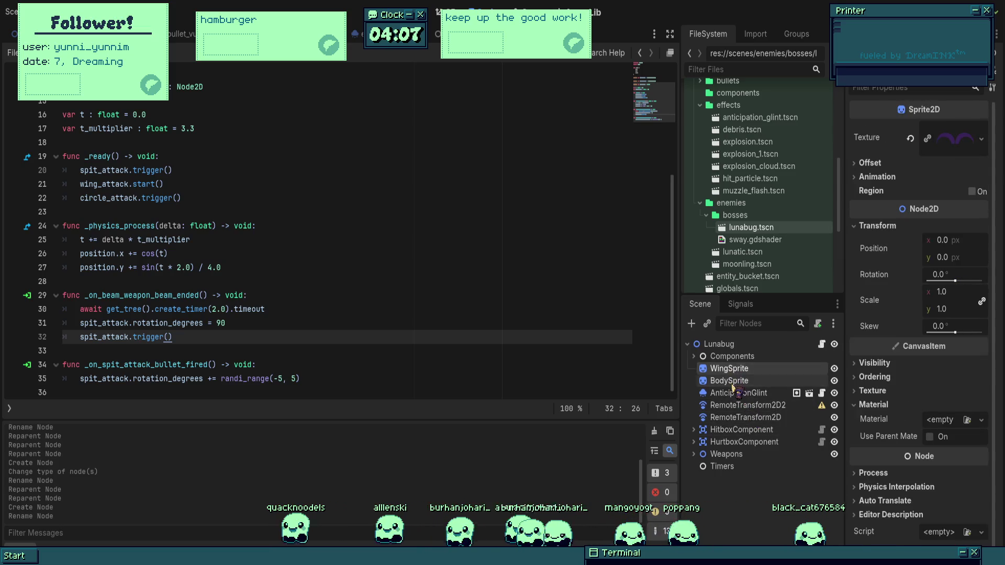
left_click(738, 393)
left_click(743, 406)
left_click(742, 395)
left_click(744, 406)
left_click(746, 418)
left_click(738, 393)
left_click(700, 341)
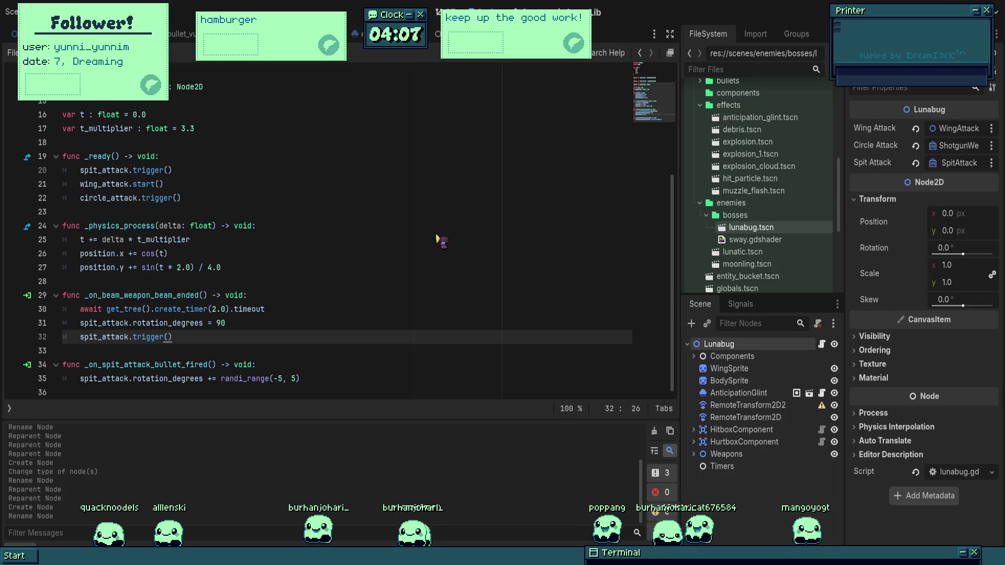
- Add a Node2D child to Lunabug named Effects
key("ctrl+a")
key("Return")
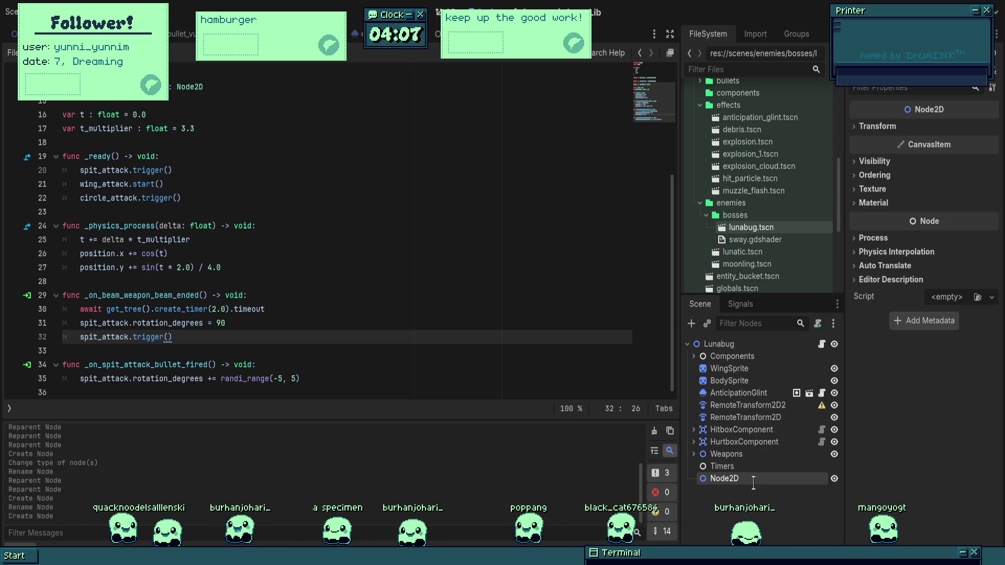
type("Effects")
key("Return")
- Move AnticipationGlint and both RemoteTransform2D nodes into Effects, place it after BodySprite, and collapse it
left_click(744, 417)
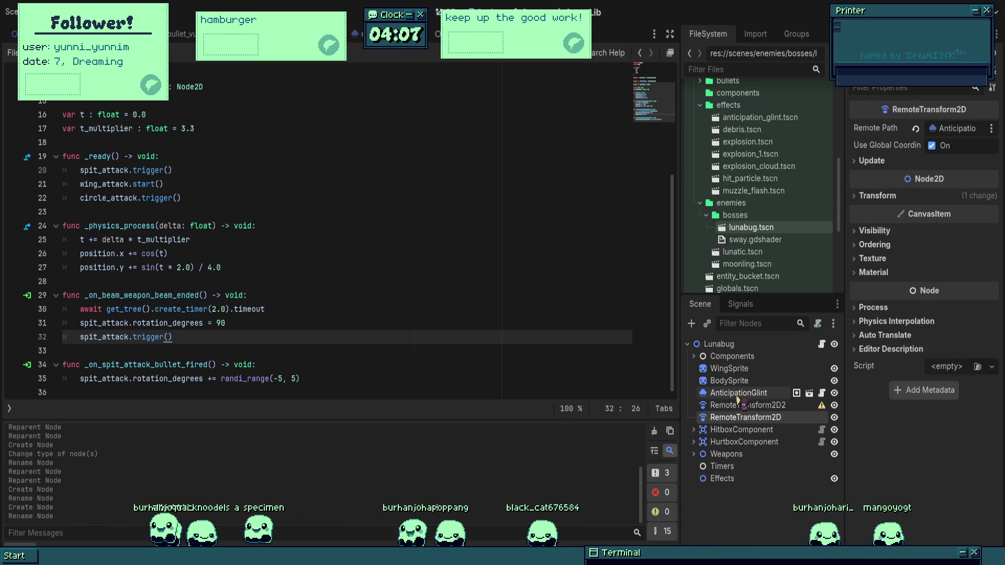
left_click(738, 393, "shift")
left_click_drag(741, 401, 728, 478)
left_click_drag(723, 443, 733, 394)
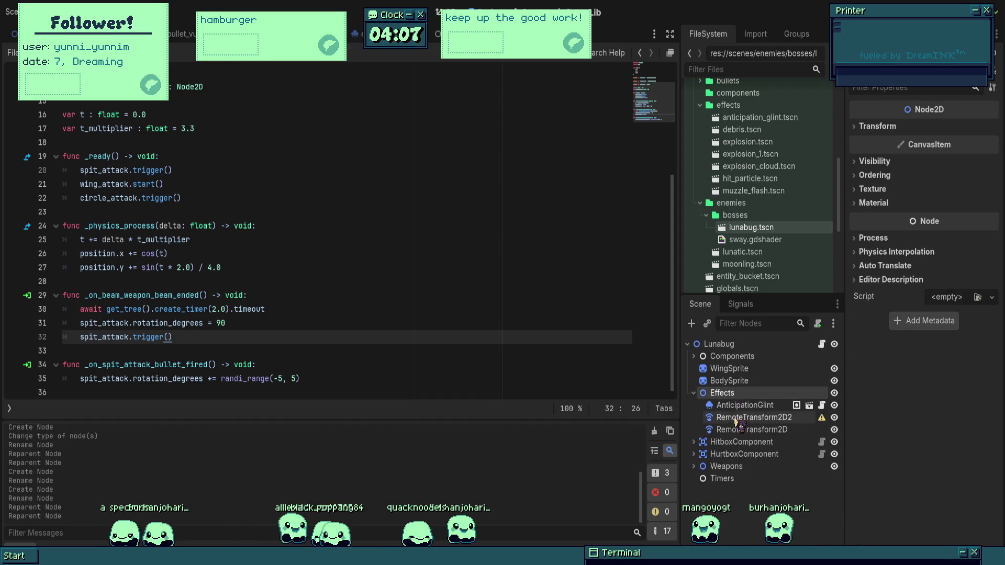
left_click(694, 393)
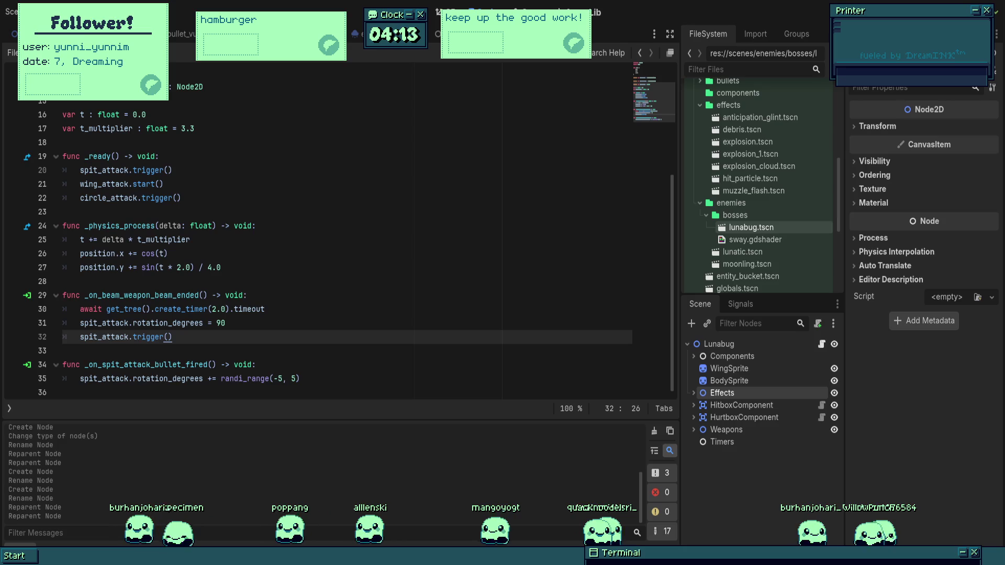
- Move through lines 16–33 of the Lunabug script around the spit-bullet handler
left_click(282, 321)
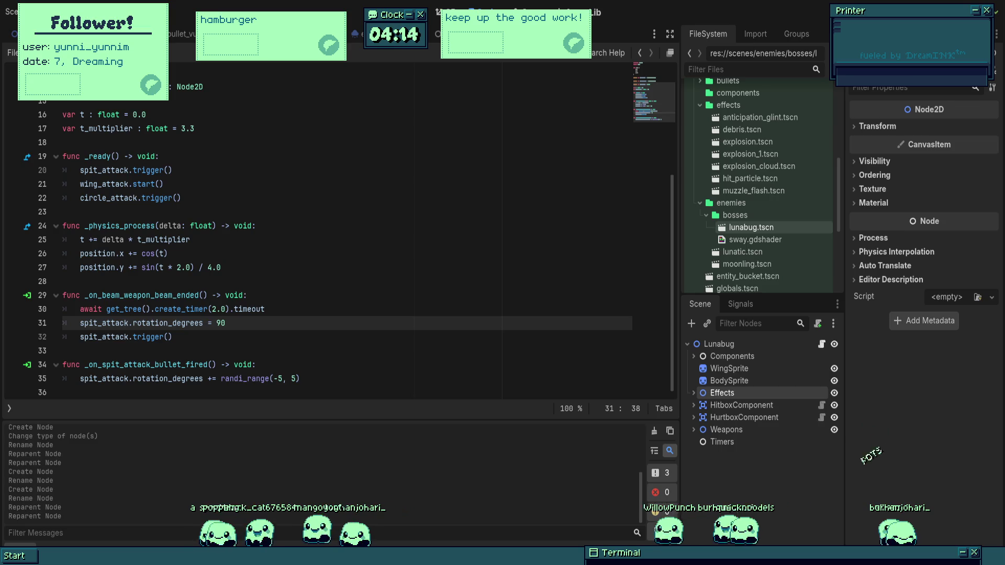
left_click(264, 258)
left_click(276, 284)
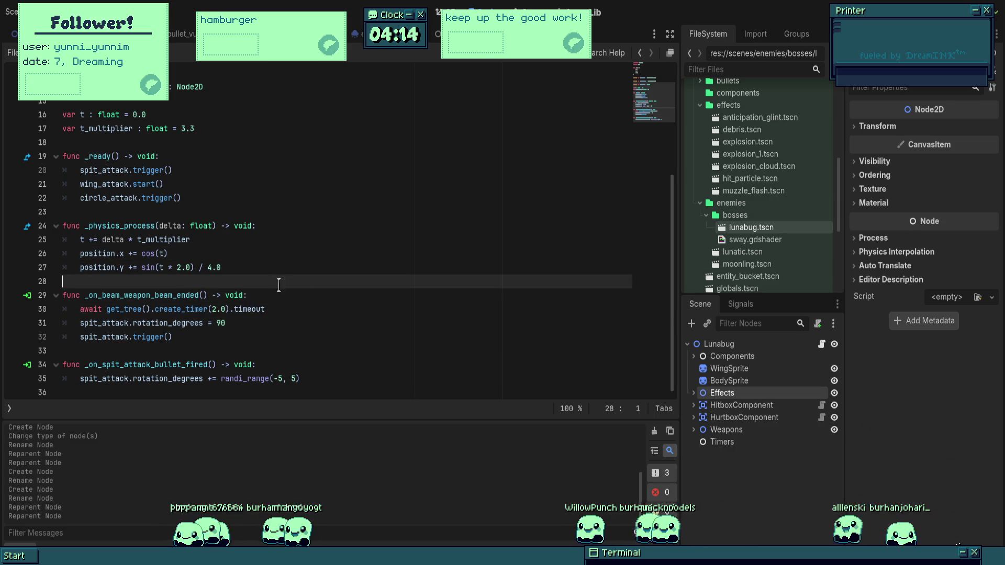
left_click(309, 351)
left_click(349, 369)
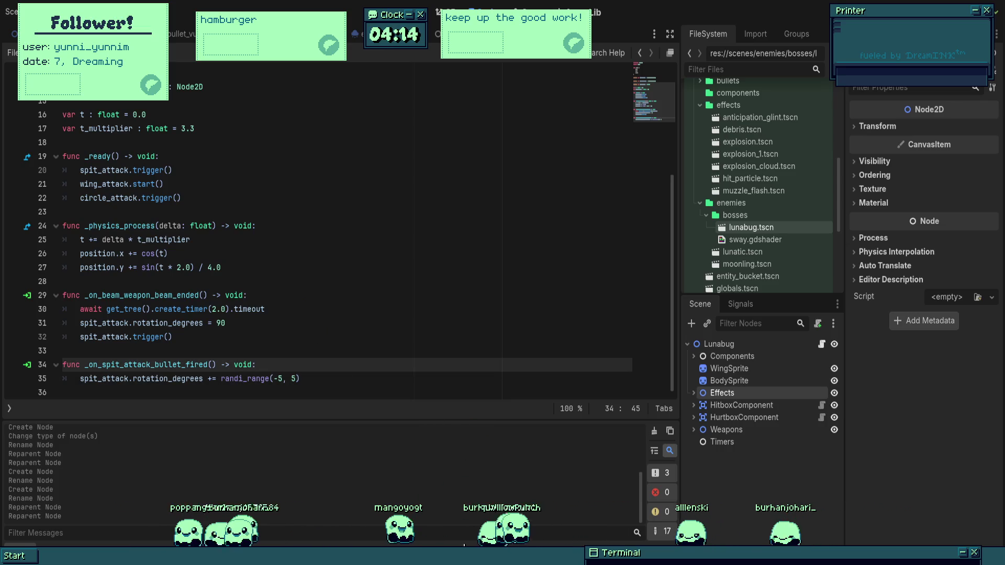
scroll(300, 275, "up", 3)
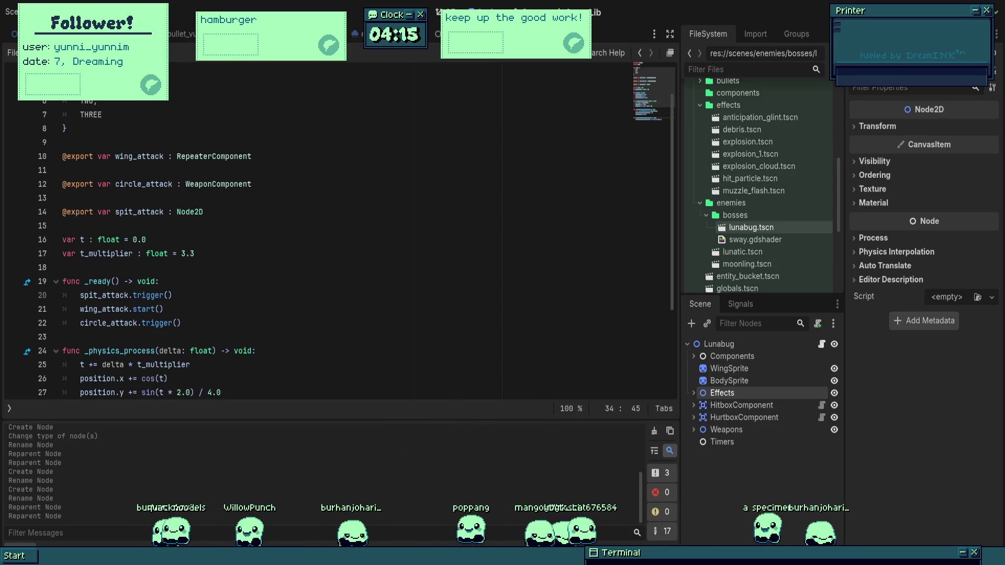
left_click(314, 239)
key("F6")
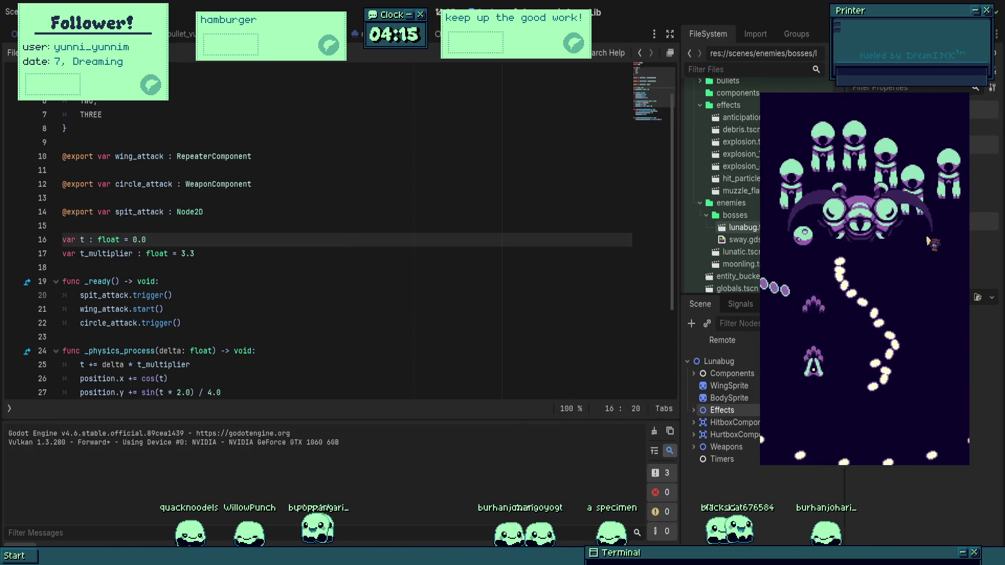
key("Right")
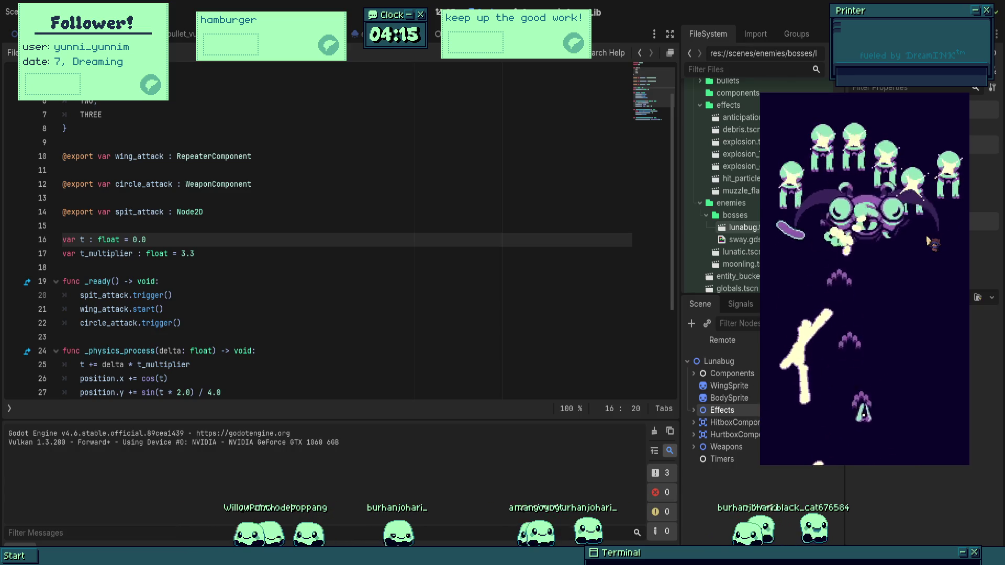
key("Left")
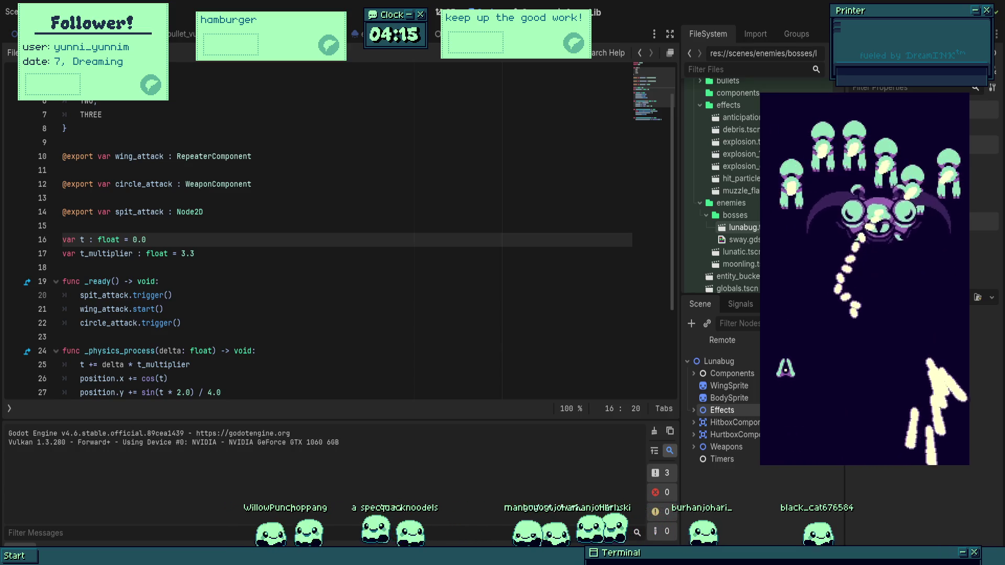
key("Escape")
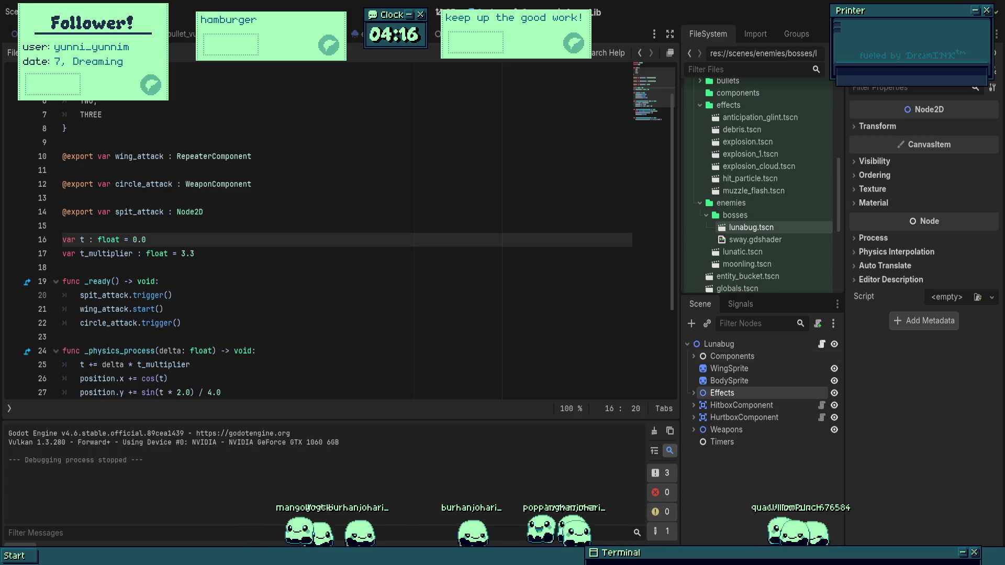
- Go to the beam-ended function on line 29, then switch to the World scene's 2D view
scroll(345, 292, "down", 3)
left_click(346, 291)
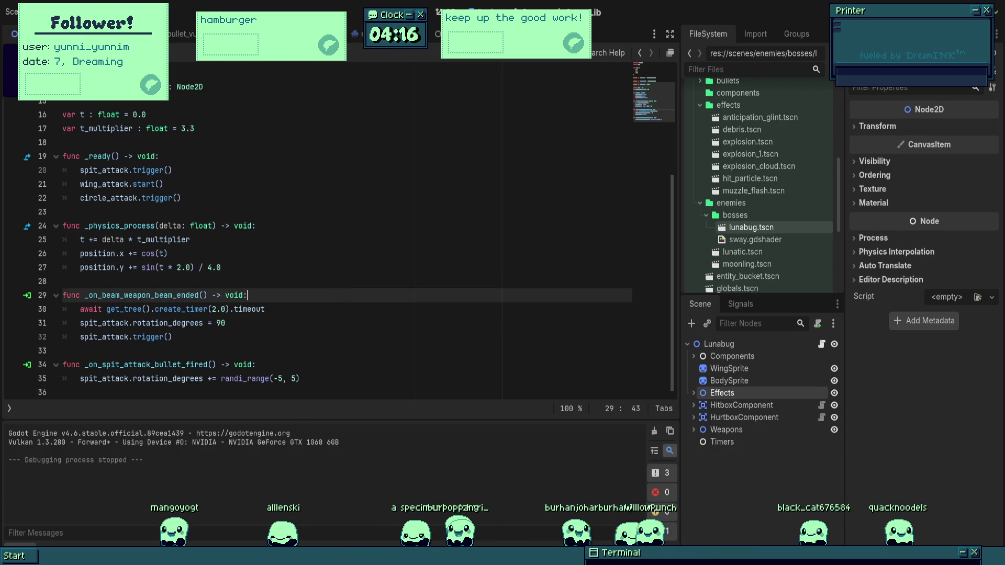
key("ctrl+Tab")
scroll(485, 183, "down", 2)
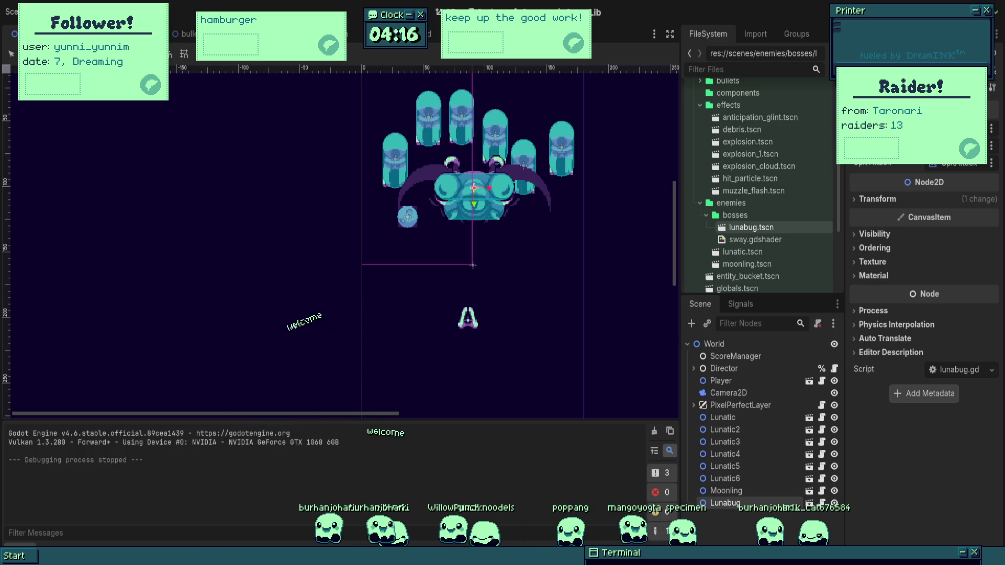
mouse_move(956, 125)
left_mouse_down()
mouse_move(602, 85)
mouse_move(367, 110)
mouse_move(72, 180)
mouse_move(56, 171)
mouse_move(69, 169)
left_mouse_up()
left_click_drag(87, 92, 79, 89)
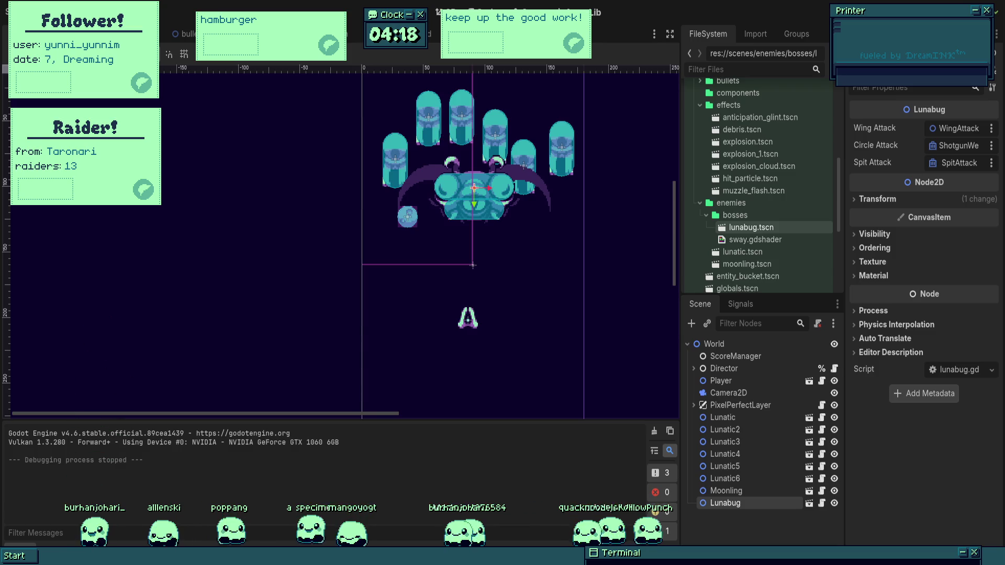
key("F5")
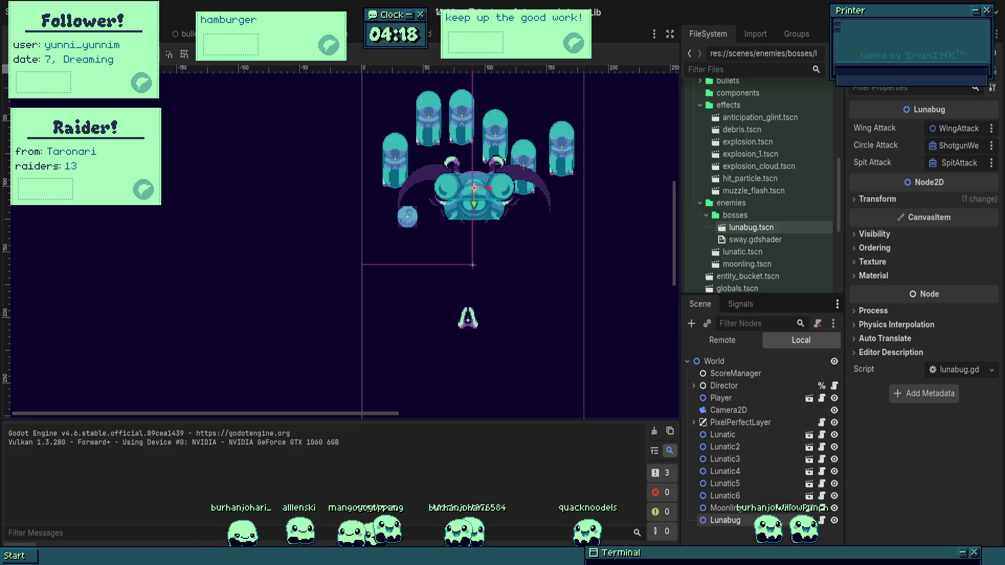
key("Right")
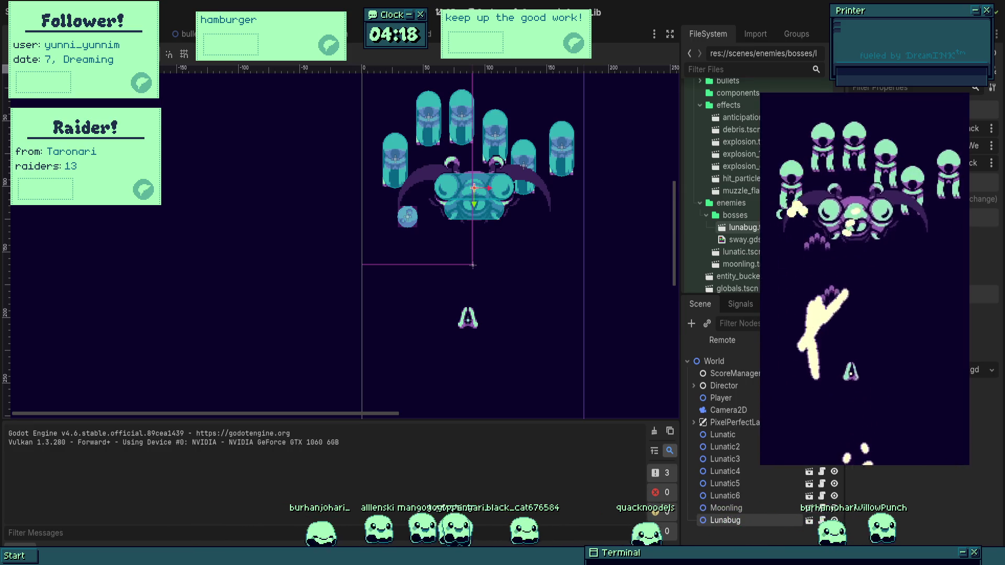
key("Up")
key("Left")
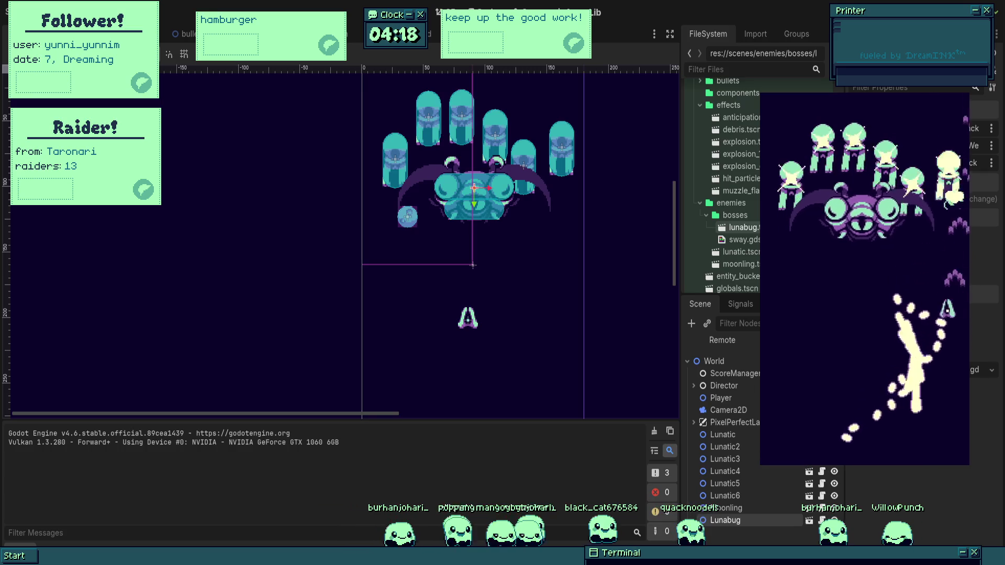
key("Left")
key("Down")
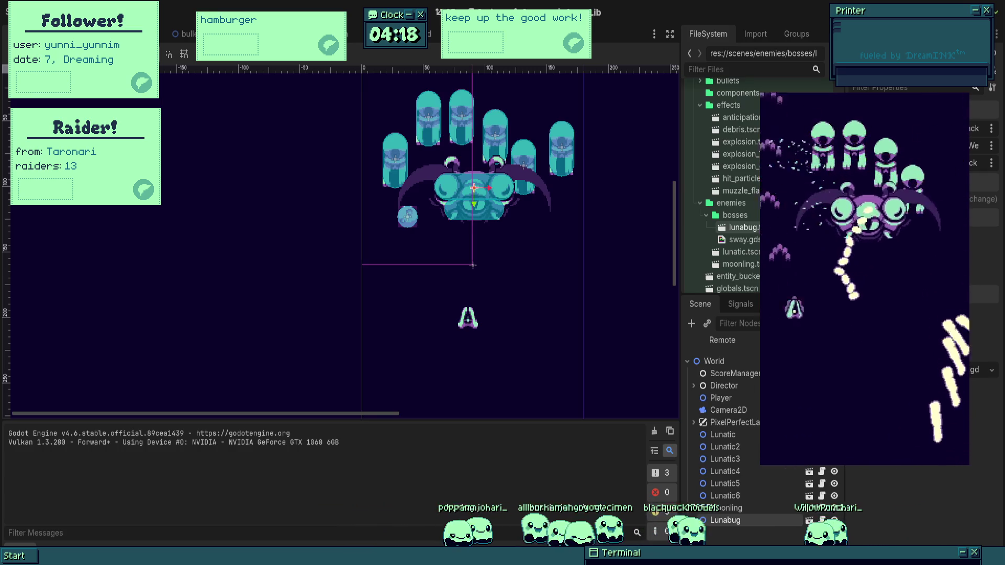
key("Right")
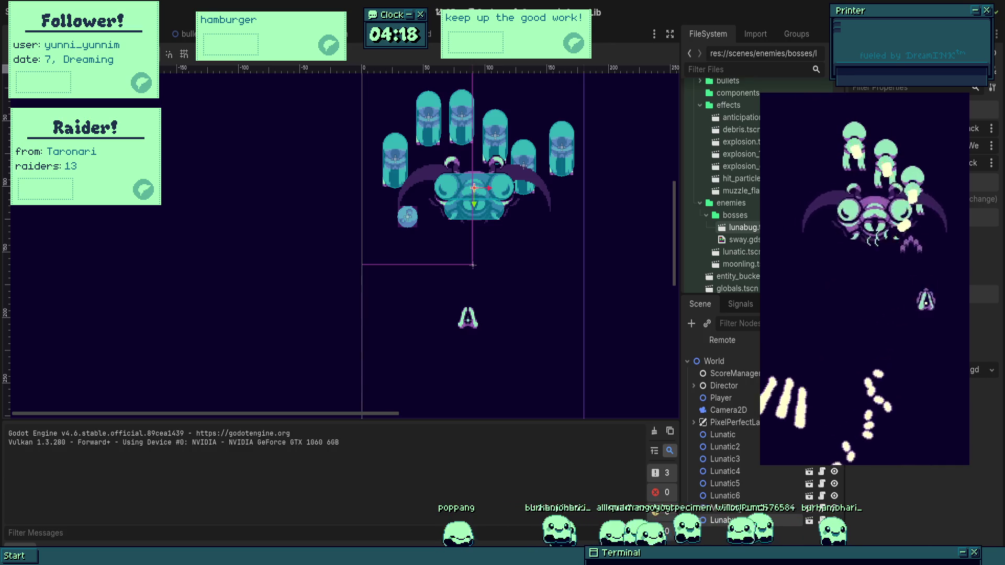
key("Down")
key("Left")
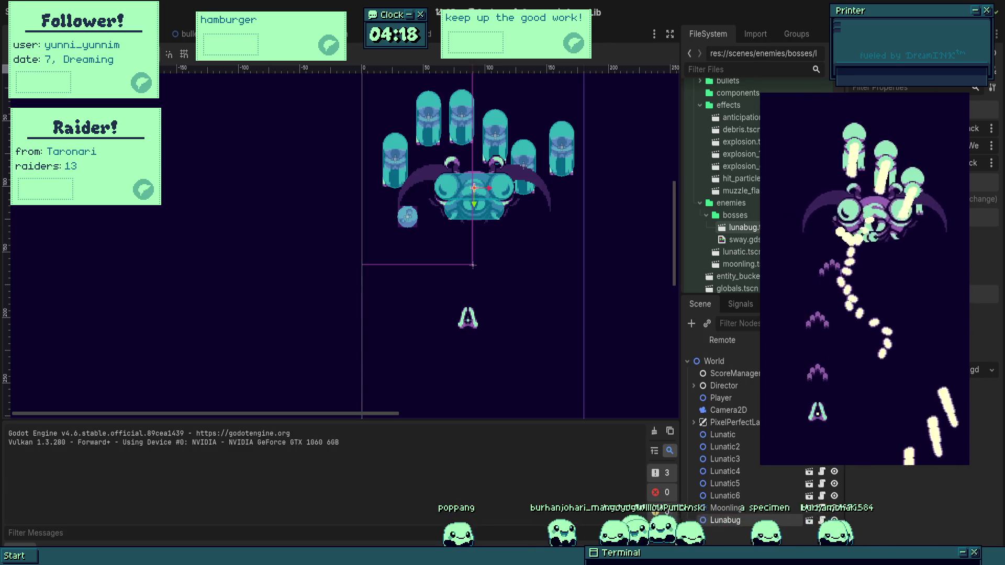
key("Right")
key("Up")
key("Left")
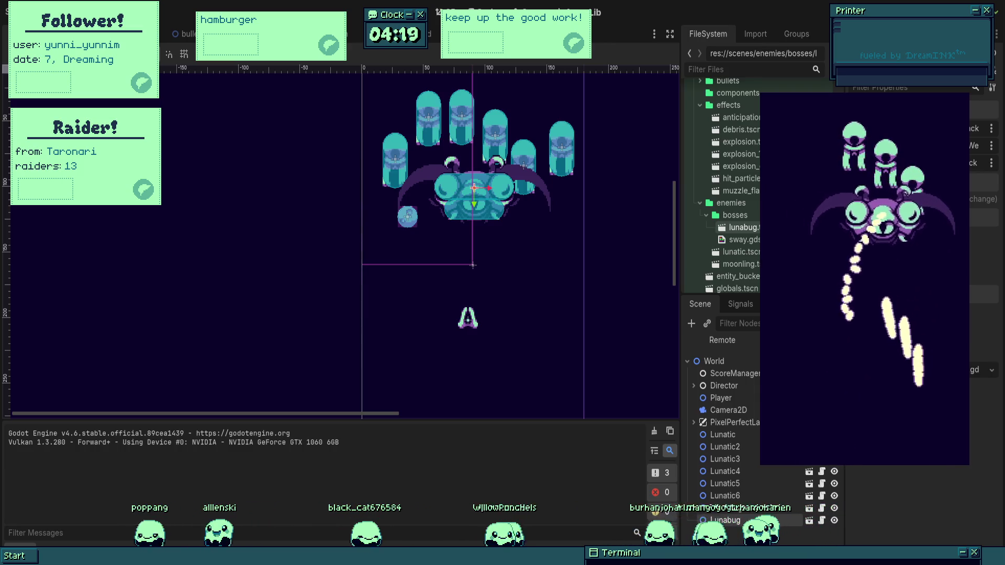
key("F8")
left_click_drag(518, 221, 547, 241)
scroll(593, 221, "down", 3)
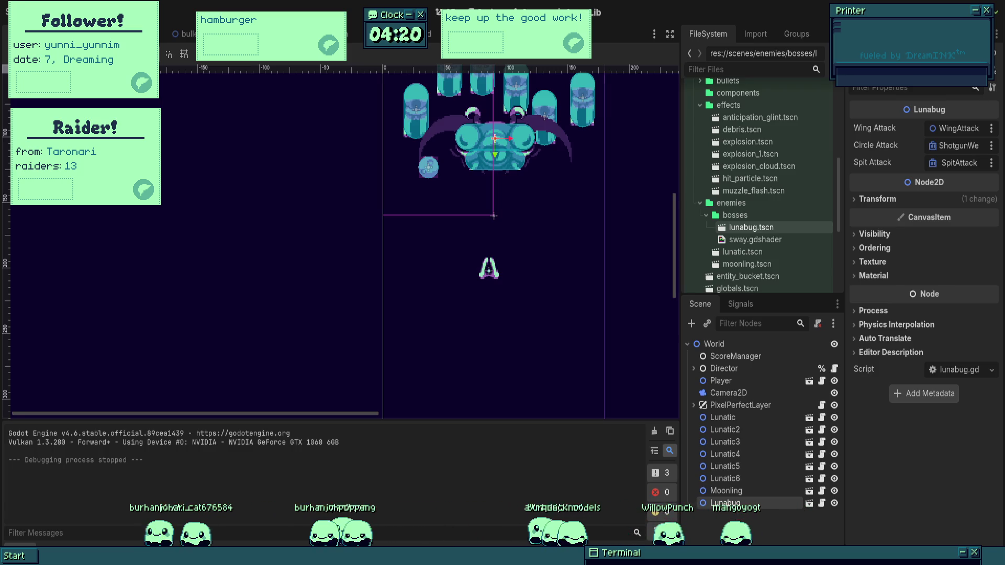
- Save the World scene and pan the view to recentre the boss
scroll(370, 220, "up", 5)
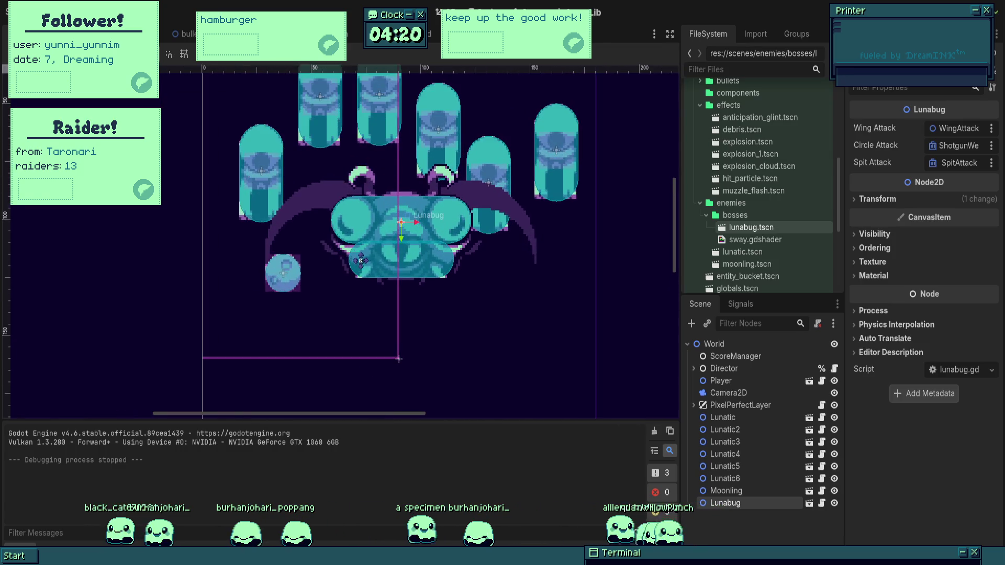
key("ctrl+s")
scroll(438, 278, "down", 5)
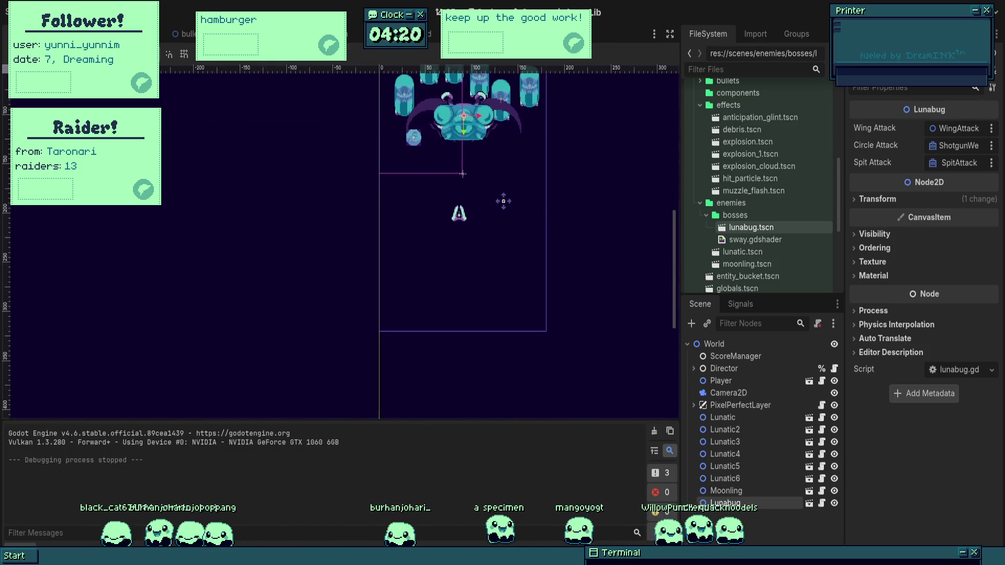
mouse_move(502, 249)
left_mouse_down()
mouse_move(485, 255)
mouse_move(490, 275)
left_mouse_up()
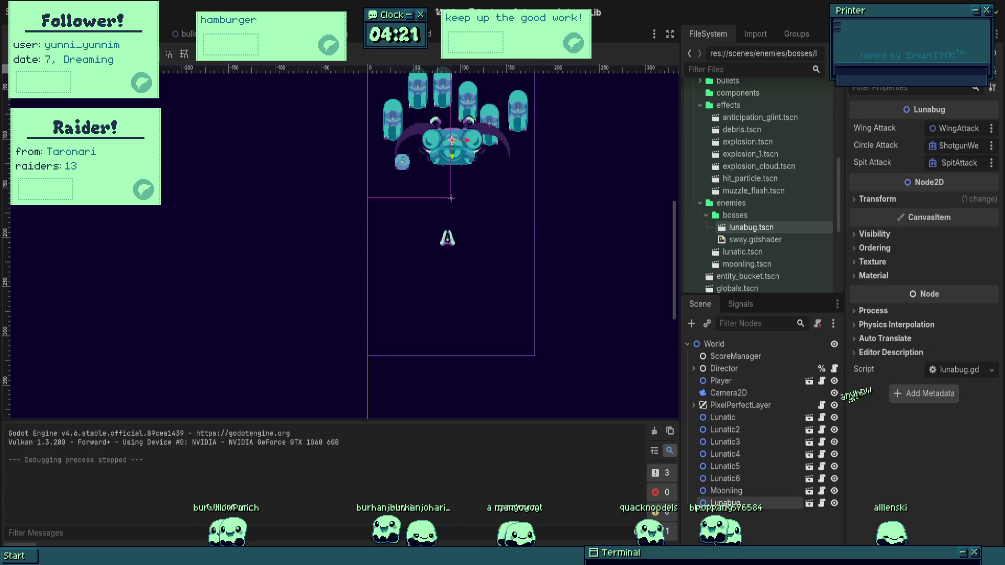
- Select the Moonling node to view its properties, then move on to the Player scene
scroll(472, 201, "up", 3)
scroll(473, 202, "up", 2)
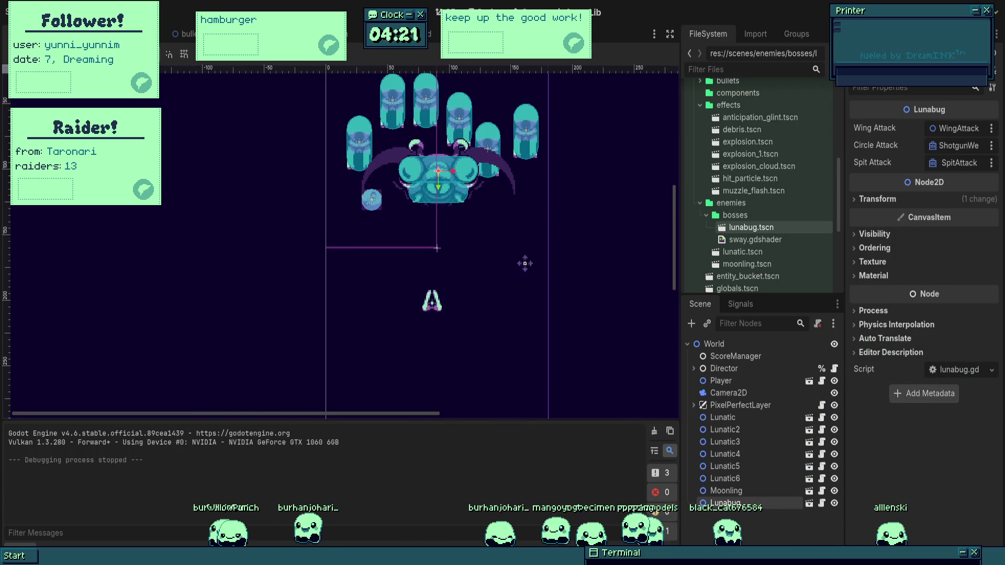
scroll(530, 292, "up", 2)
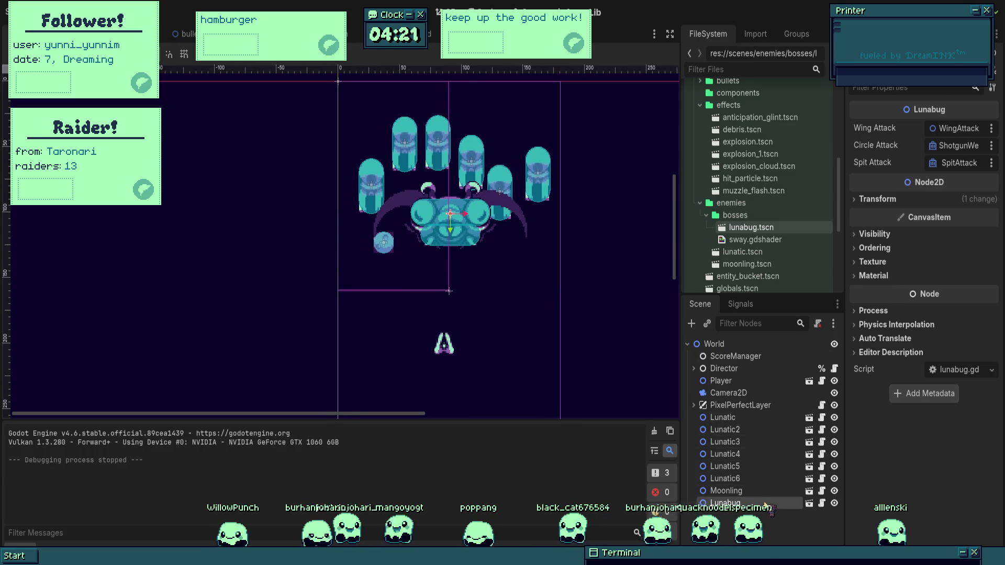
left_click(733, 491)
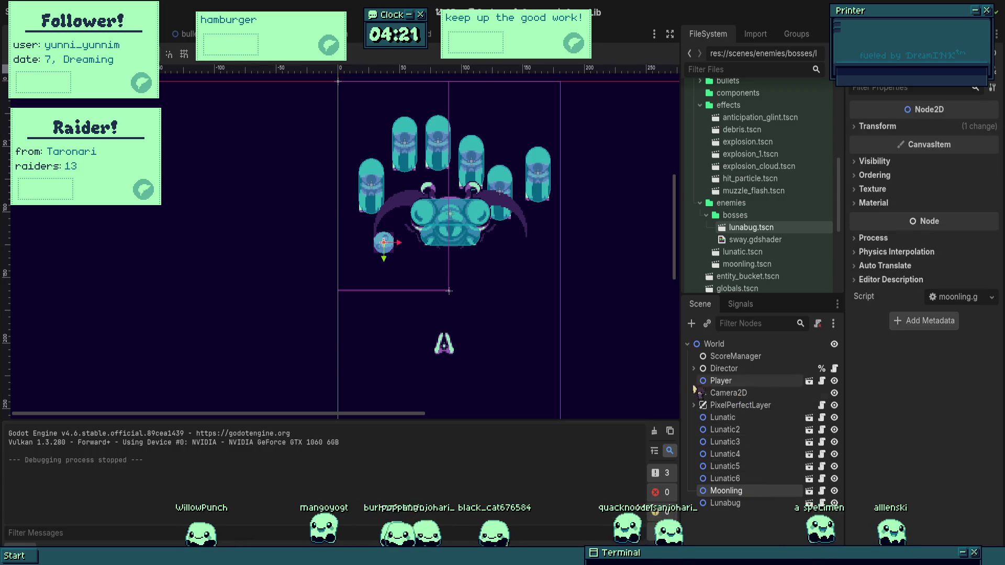
key("ctrl+Tab")
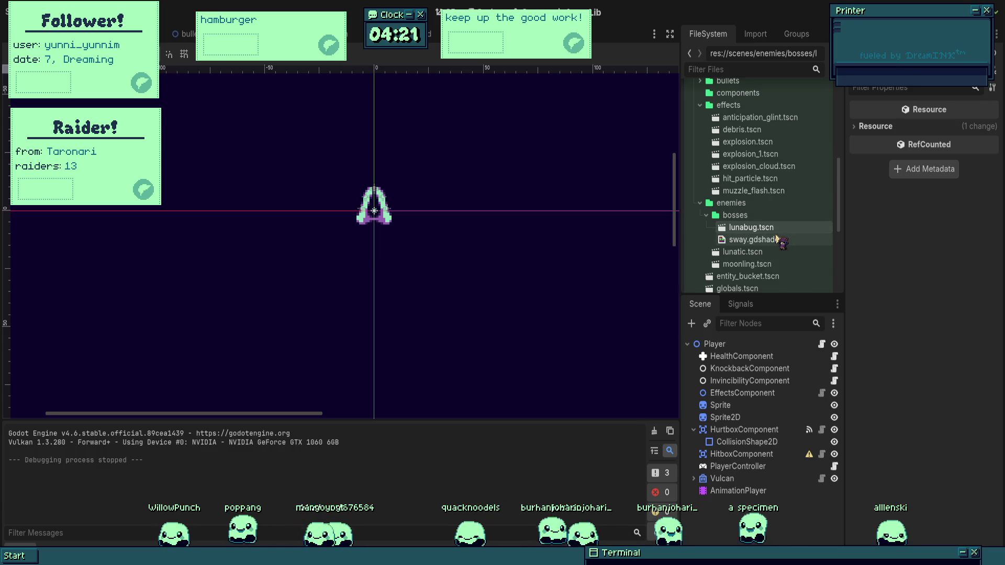
- Peek inside the enemies sprite folder and collapse it again
scroll(777, 239, "down", 4)
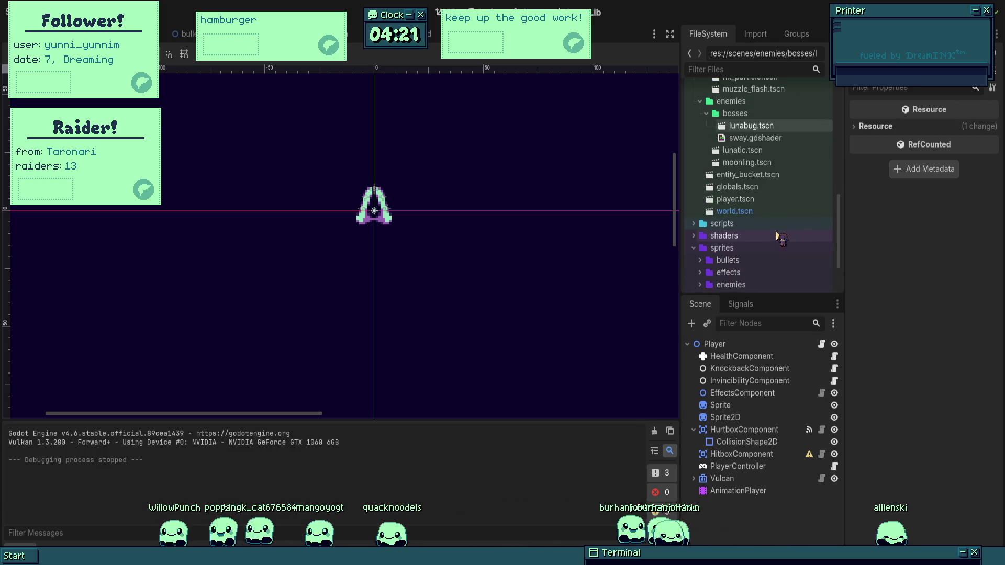
scroll(779, 235, "down", 3)
left_click(700, 220)
left_click(700, 220)
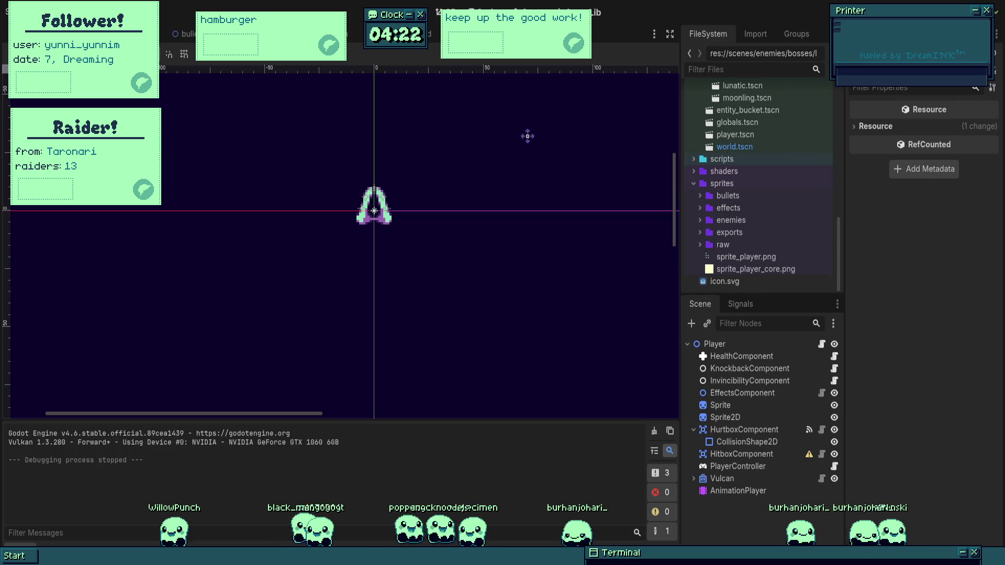
- Cycle through the BulletVulcan, Debris, Lunatic and MuzzleFlash scenes back to Lunabug's _ready function
left_click(182, 33)
left_click(236, 33)
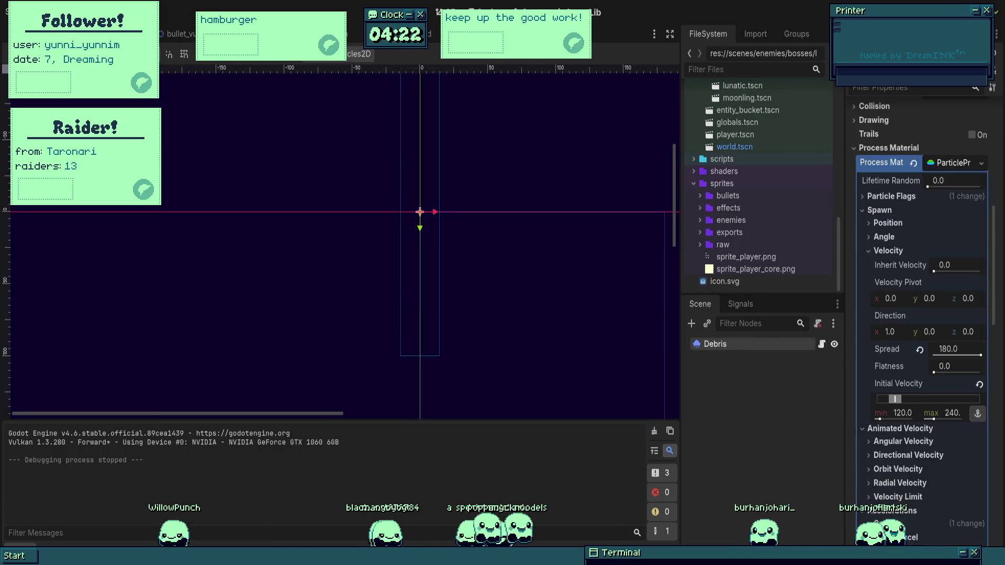
key("ctrl+Tab")
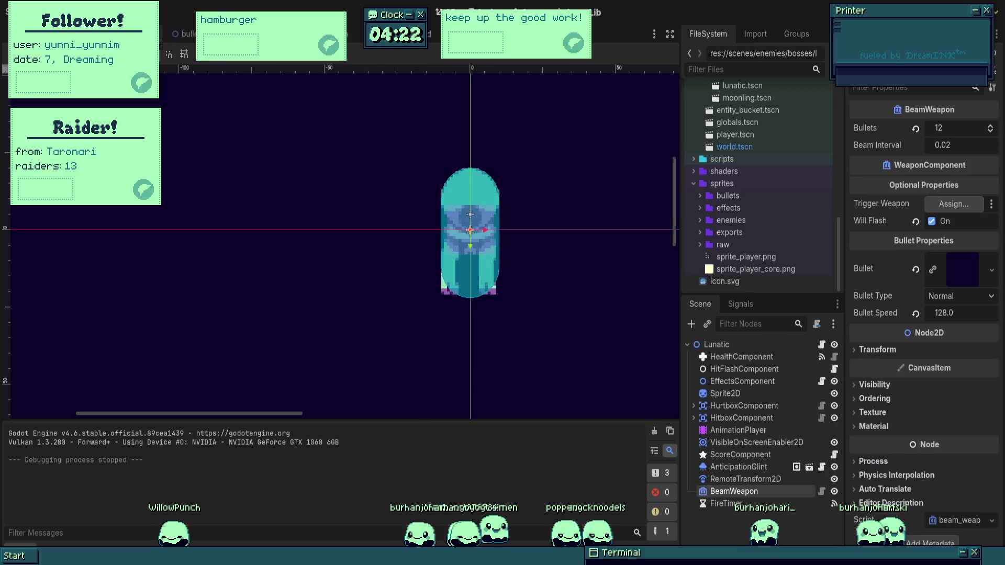
key("ctrl+Tab")
key("ctrl+Tab")
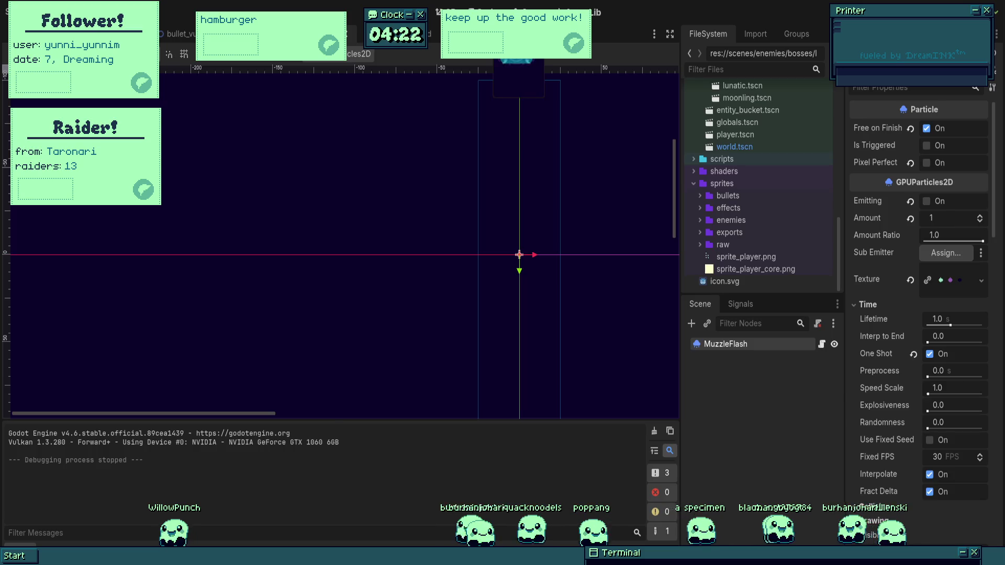
key("ctrl+Tab")
left_click(416, 195)
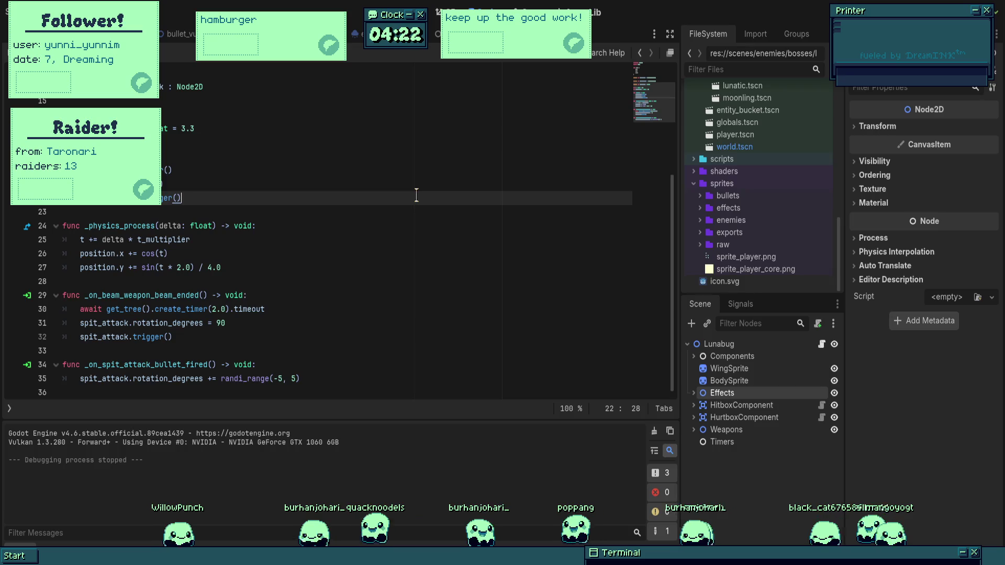
- Move to empty line 28 of lunabug.gd, then view the Lunatic scene's BeamWeapon
key("Down")
key("Down")
key("Down")
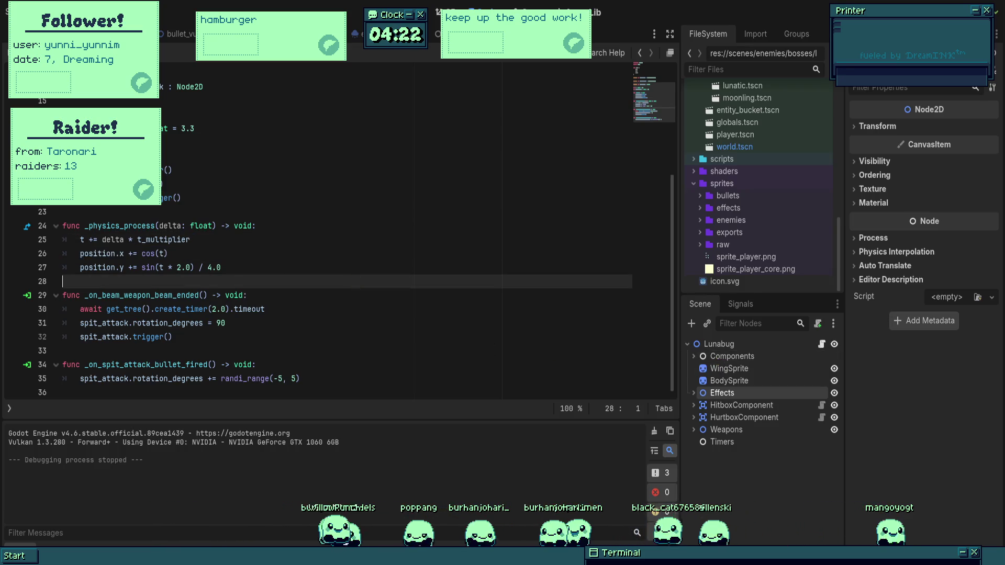
key("ctrl+Tab")
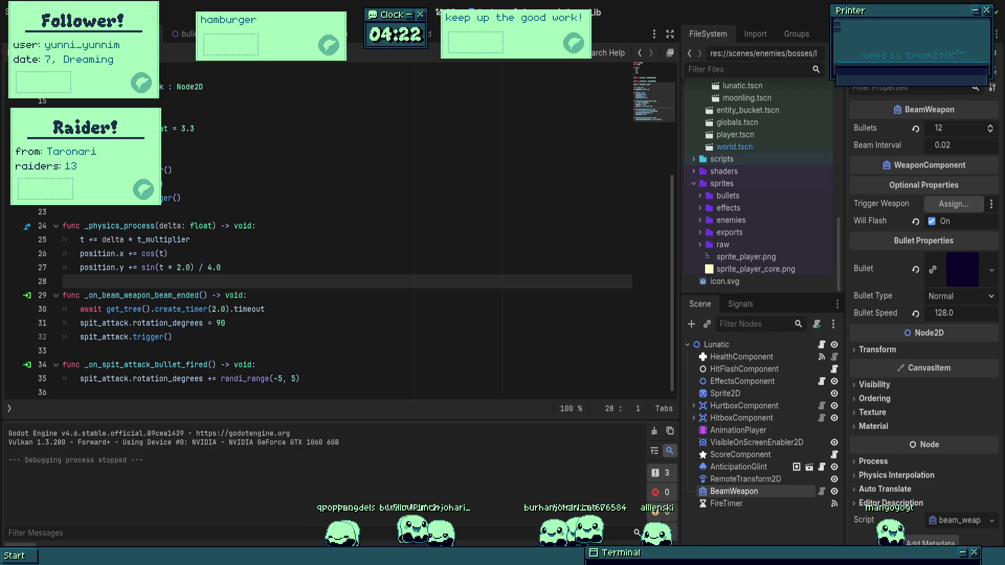
- Create a Timer node inside Lunabug's Timers group
left_click(722, 442)
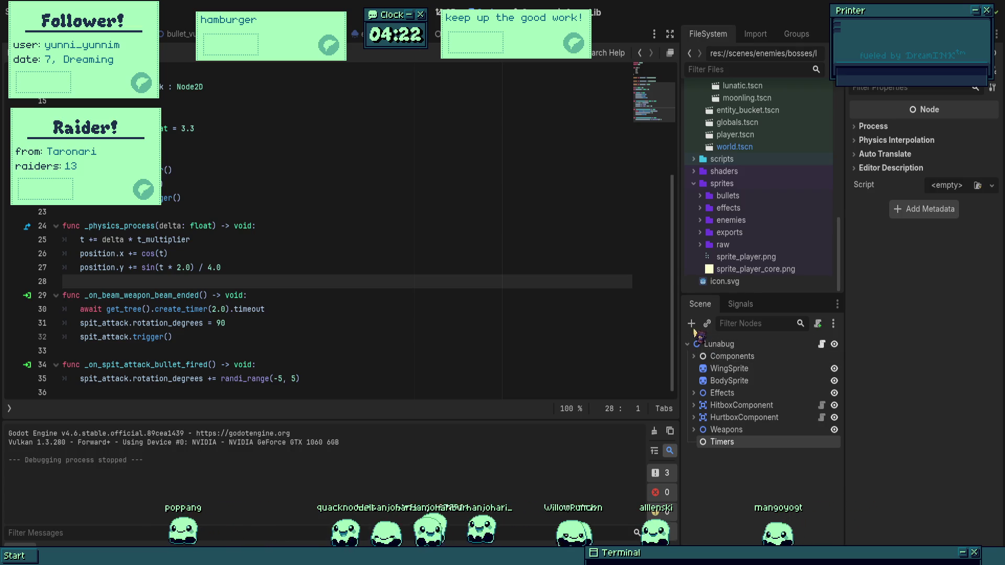
key("Return")
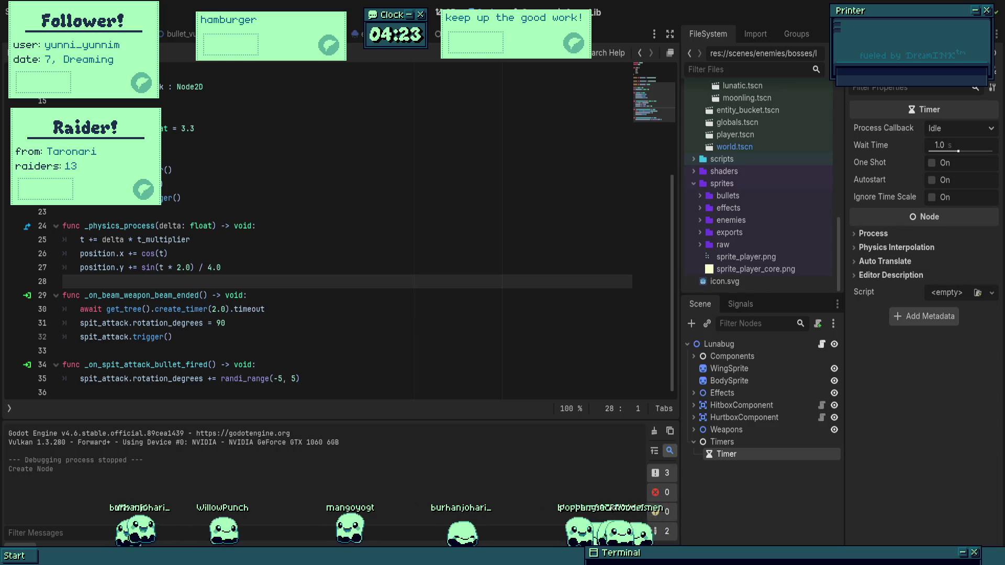
left_click(397, 269)
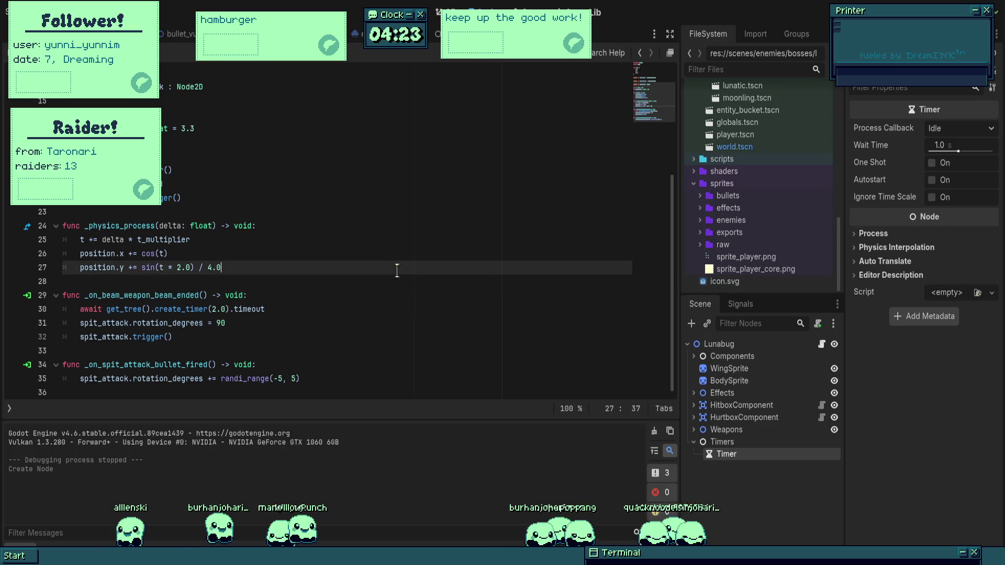
- Rename Lunabug's new Timer to 'Wing' and open the WingAttack repeater's script
scroll(351, 287, "up", 4)
left_click(729, 456)
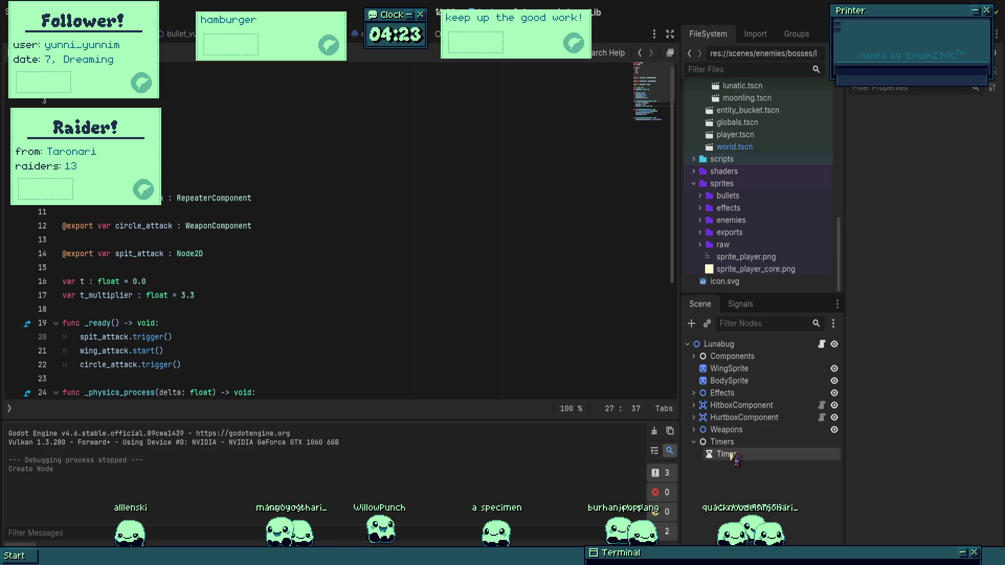
left_click(693, 430)
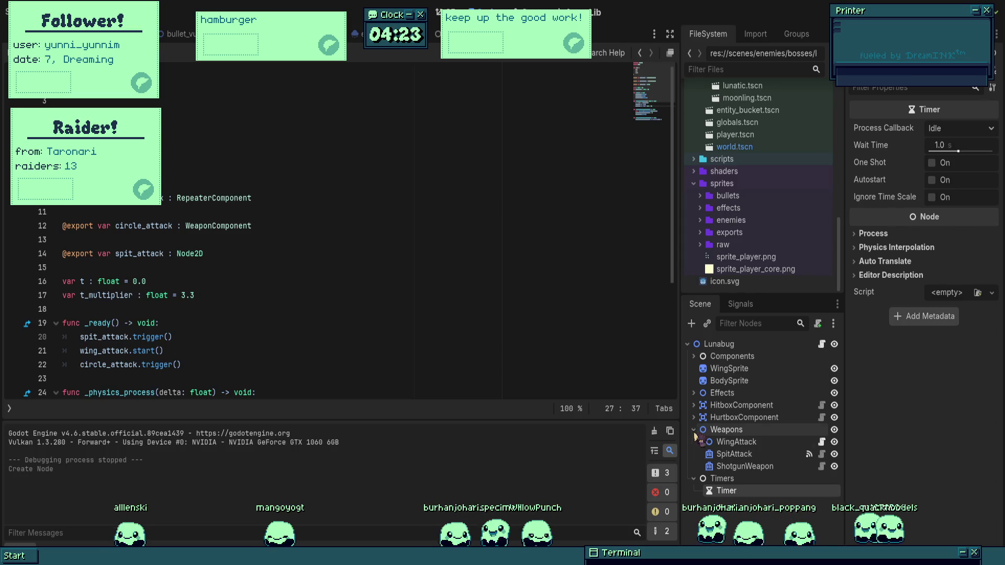
left_click(740, 502)
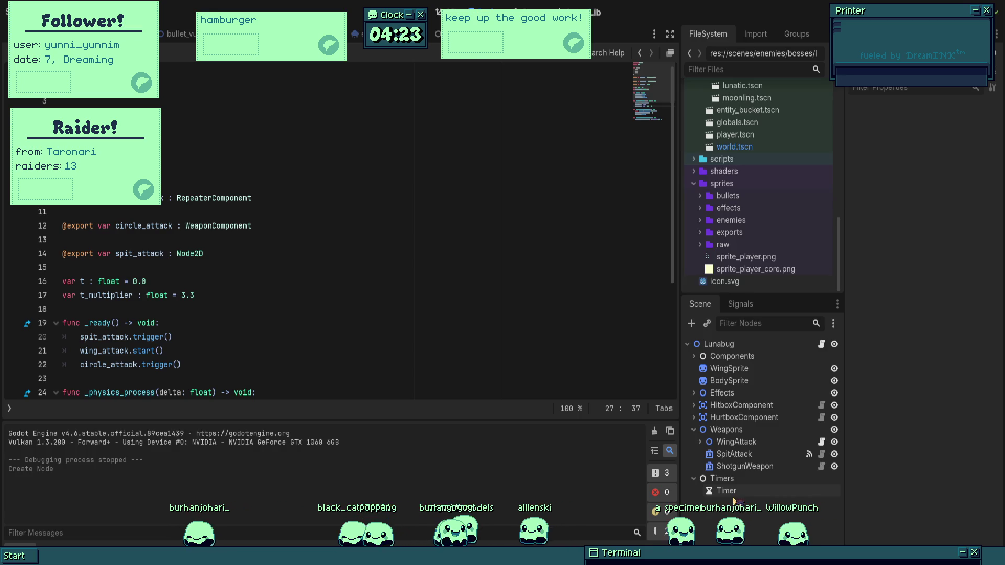
left_click(732, 494)
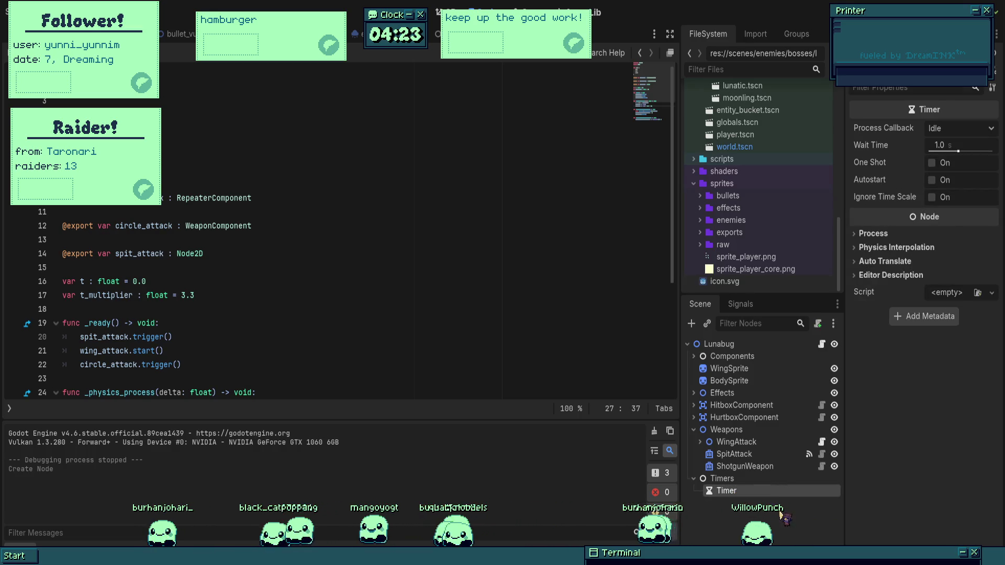
type("Wing")
key("Return")
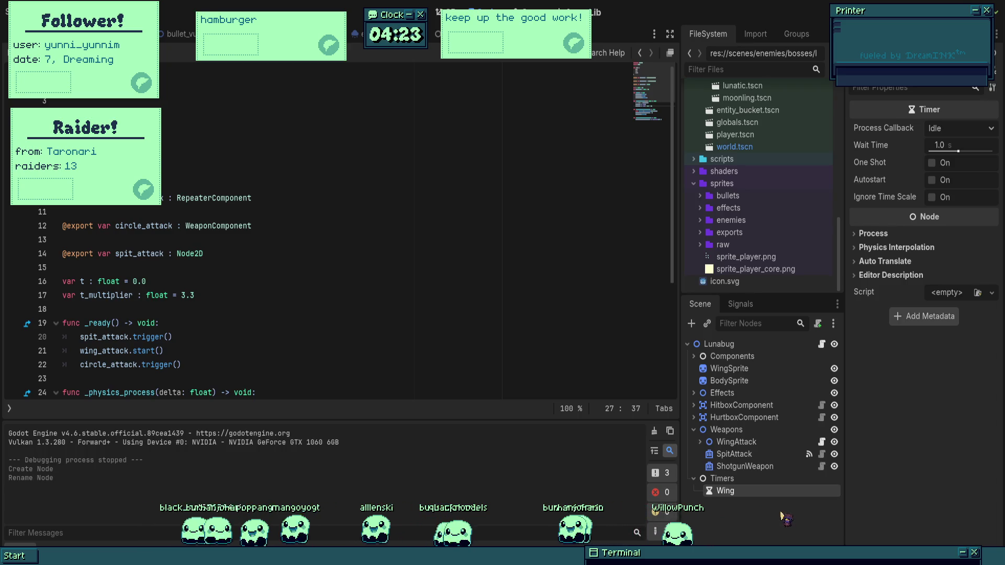
left_click(822, 442)
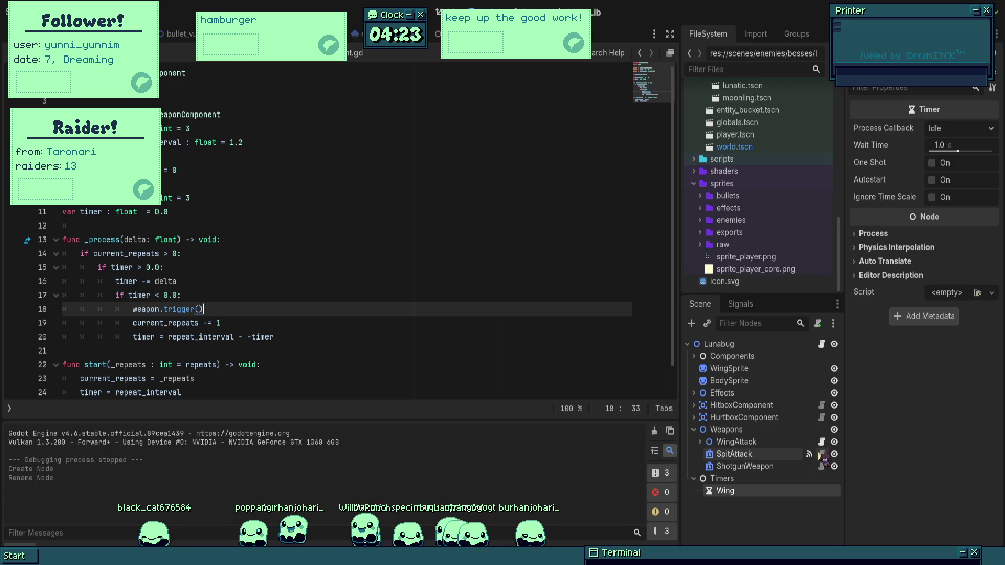
- Show WingAttack's repeater settings in the Inspector and reveal its ShotgunWeapon child
left_click(420, 295)
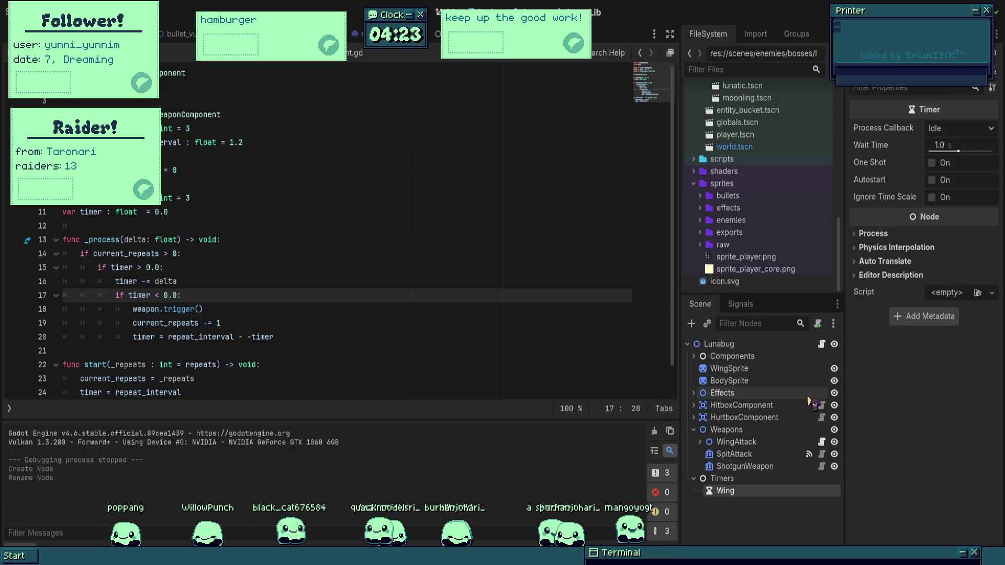
scroll(767, 280, "up", 5)
scroll(770, 281, "down", 5)
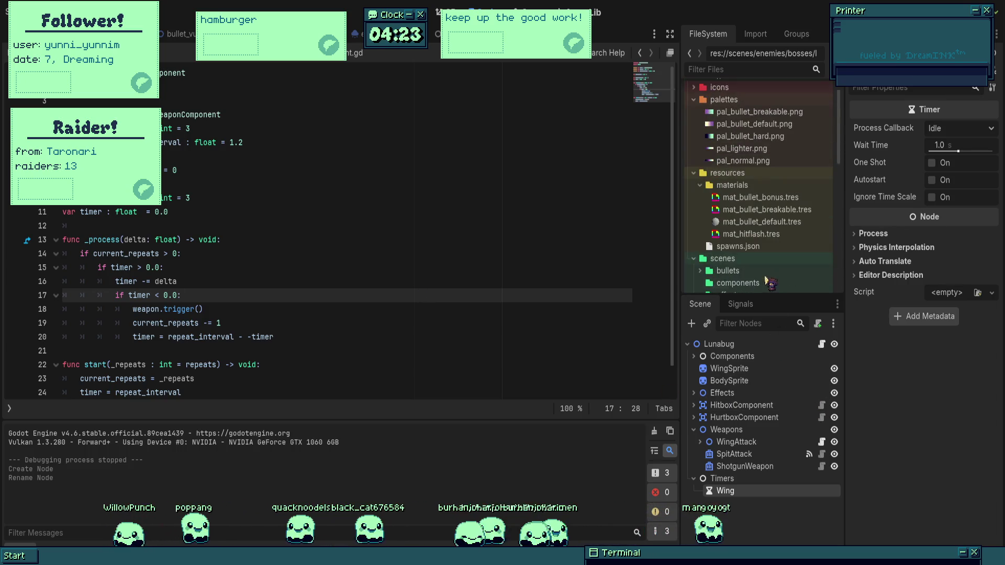
scroll(761, 277, "up", 5)
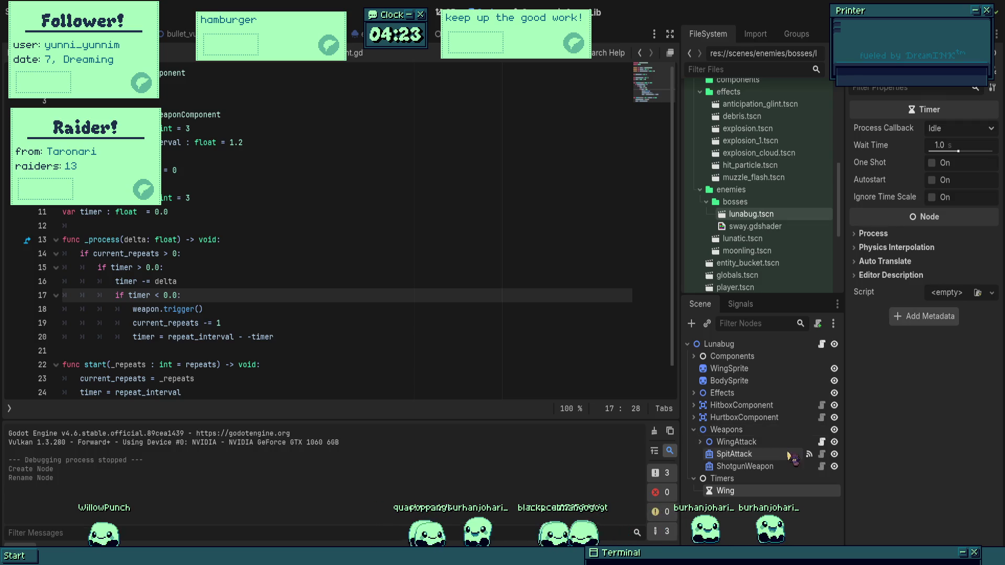
left_click(767, 444)
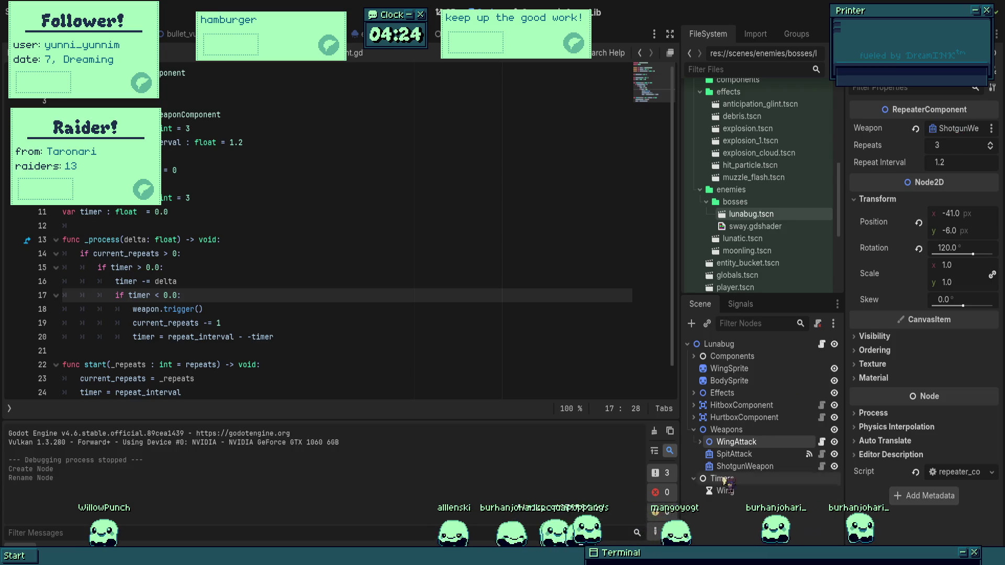
left_click(700, 443)
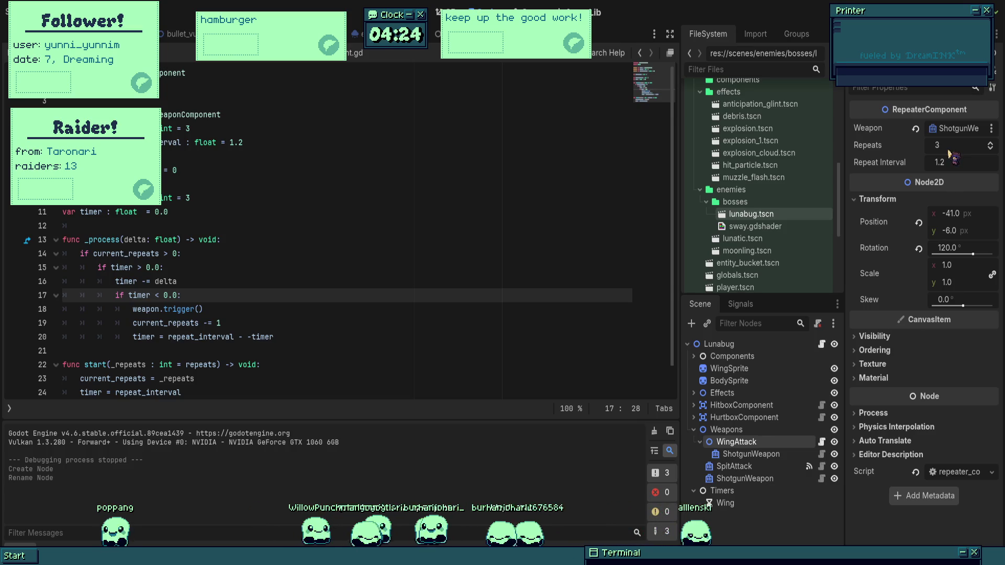
type("7")
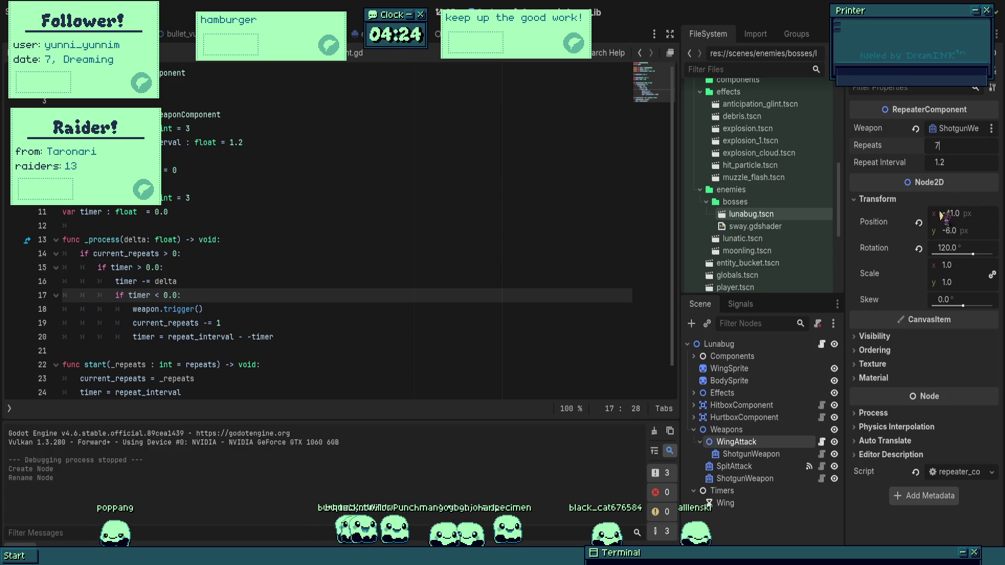
left_click(732, 369)
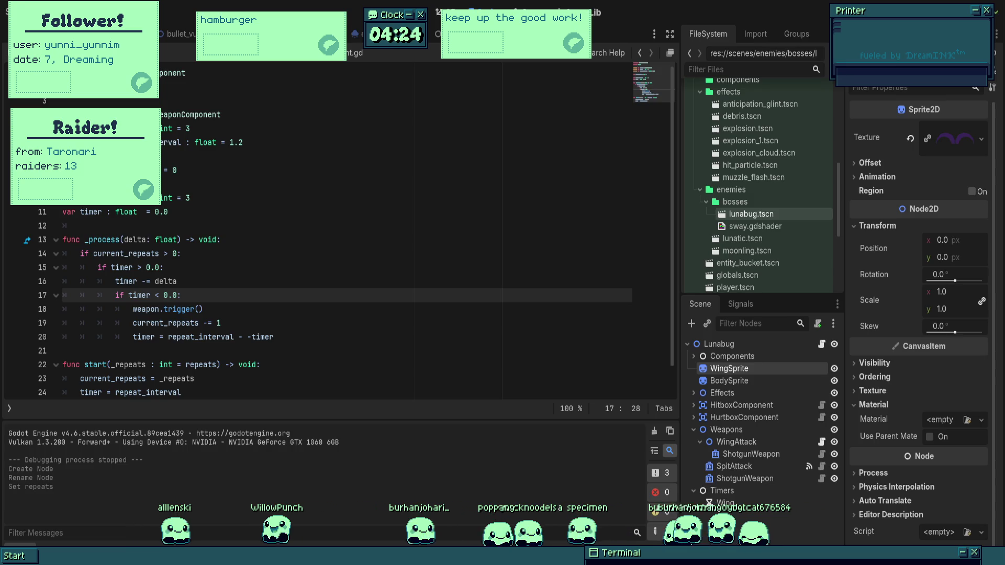
mouse_move(725, 503)
left_mouse_down()
mouse_move(157, 295)
mouse_move(147, 473)
left_mouse_up()
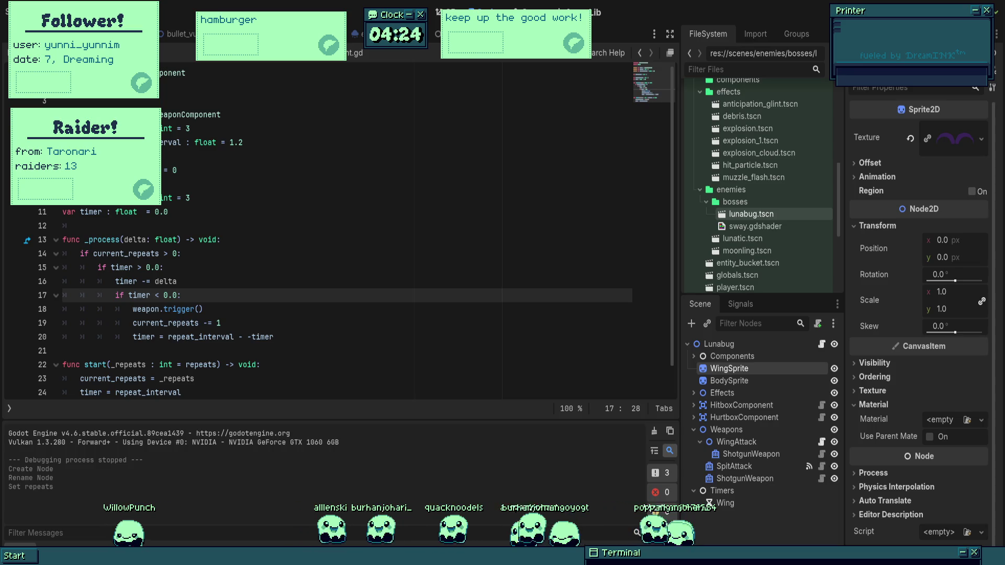
left_click(533, 286)
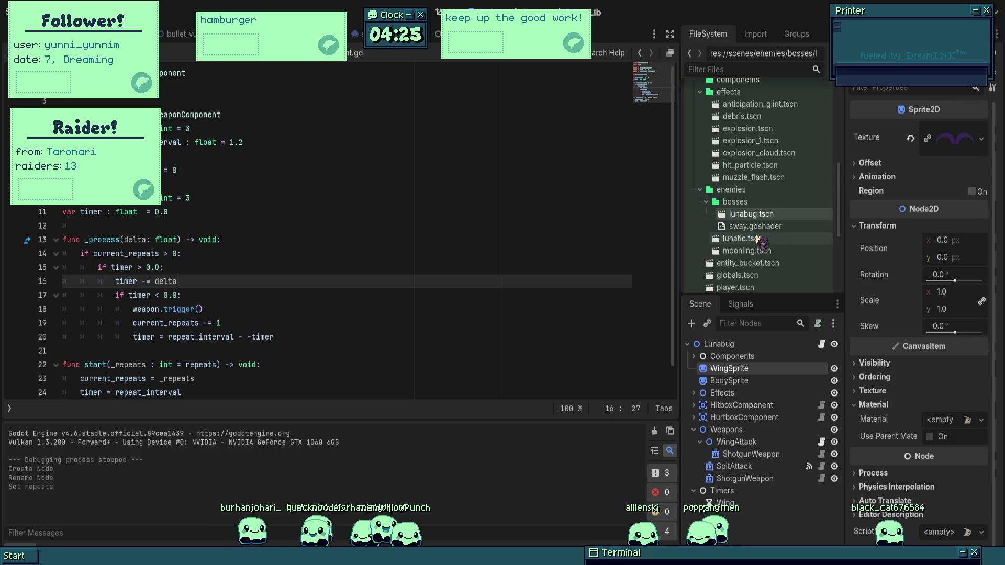
- Open the muzzle_flash, lunabug and lunatic scenes from the FileSystem dock
left_click(773, 179)
double_click(773, 179)
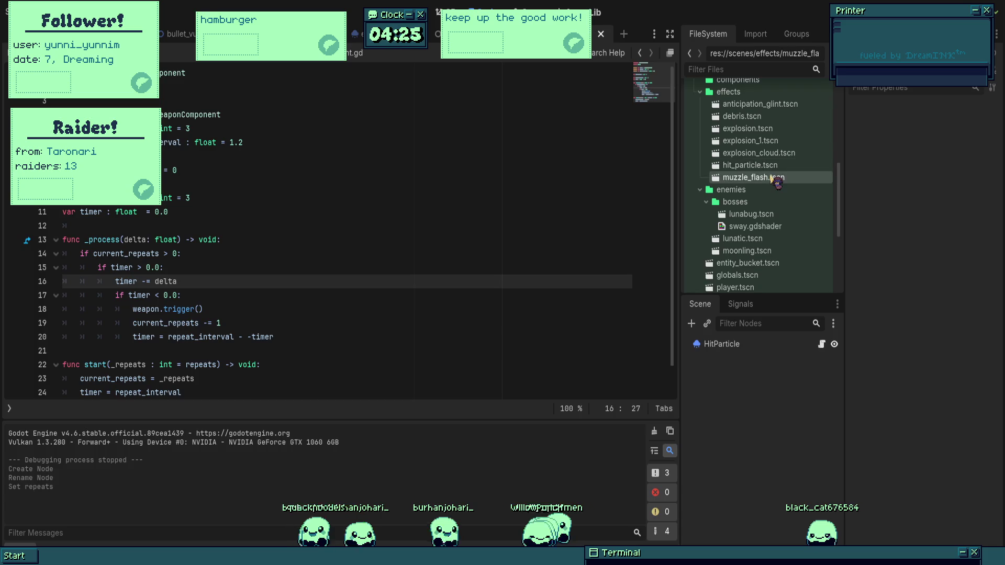
double_click(753, 214)
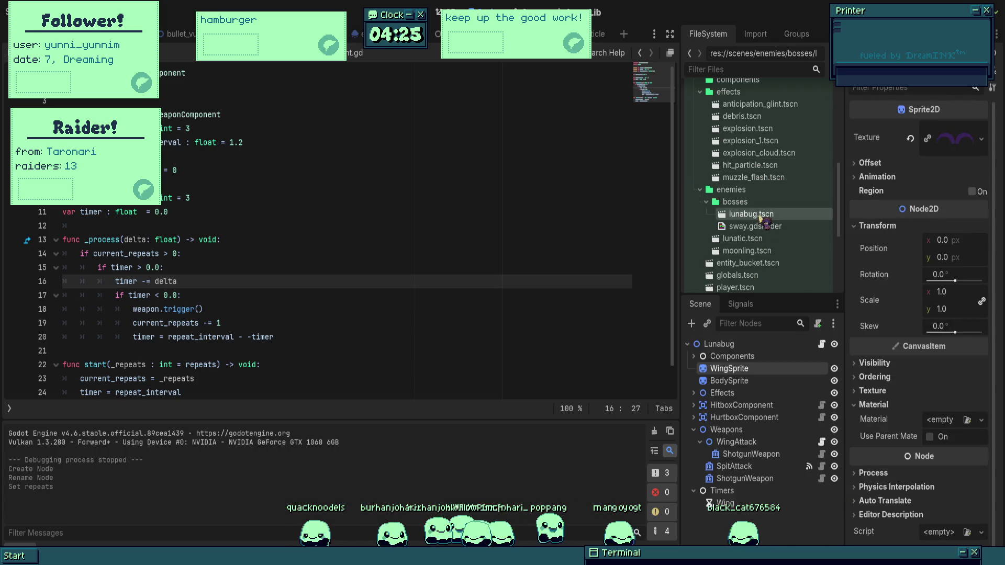
double_click(756, 238)
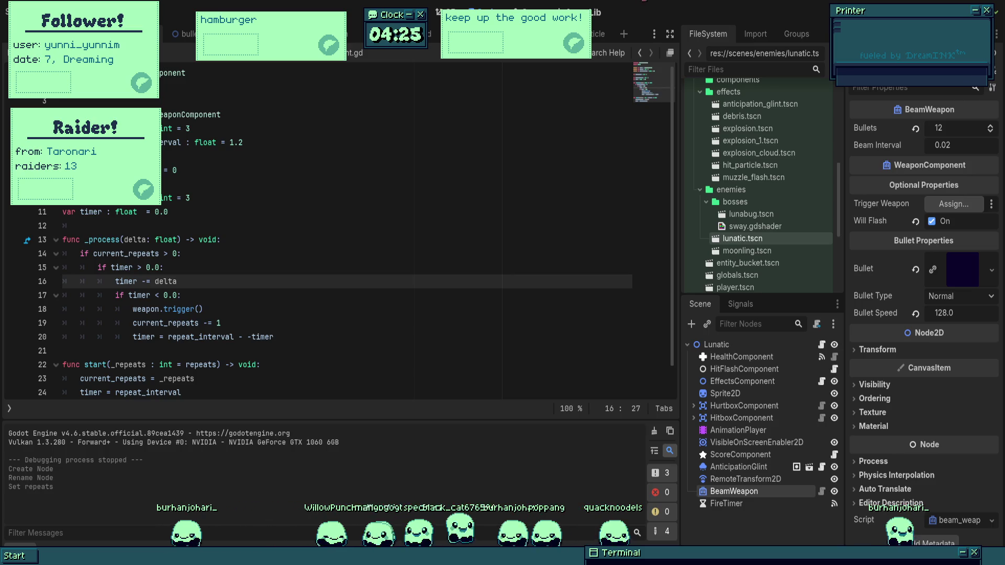
- Look through the Lunatic's repeater script and inspect its FireTimer settings
left_click(293, 309)
scroll(293, 288, "down", 1)
left_click(292, 300)
left_click(293, 337)
left_click(303, 309)
scroll(339, 288, "up", 1)
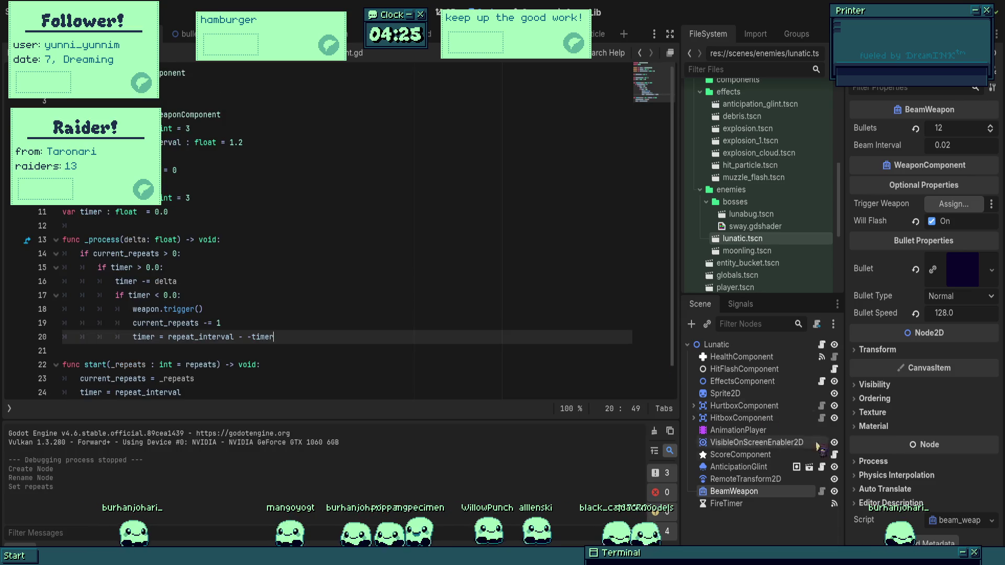
left_click(763, 505)
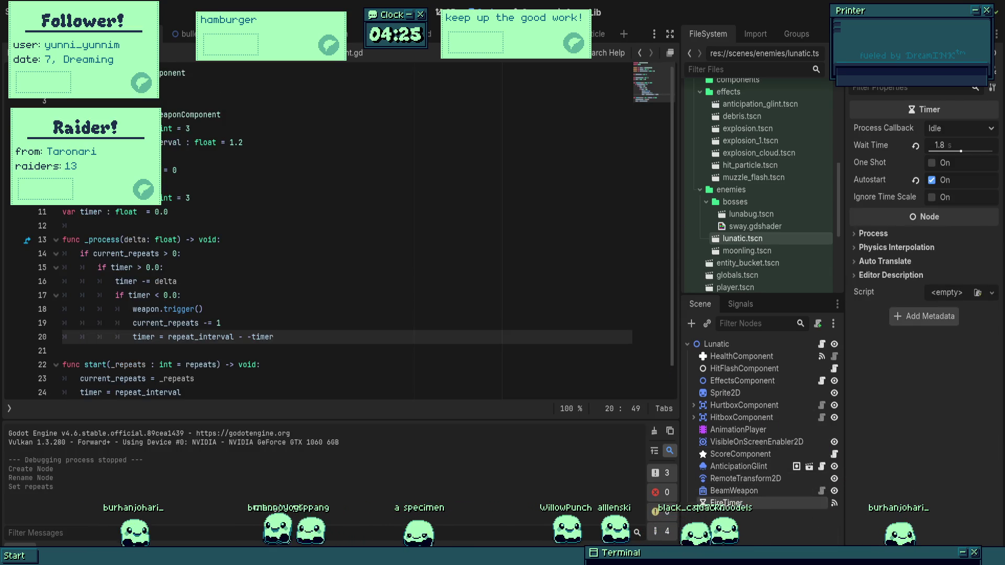
- Switch through the BulletVulcan and World scenes, then return to the Lunabug scene
left_click(186, 34)
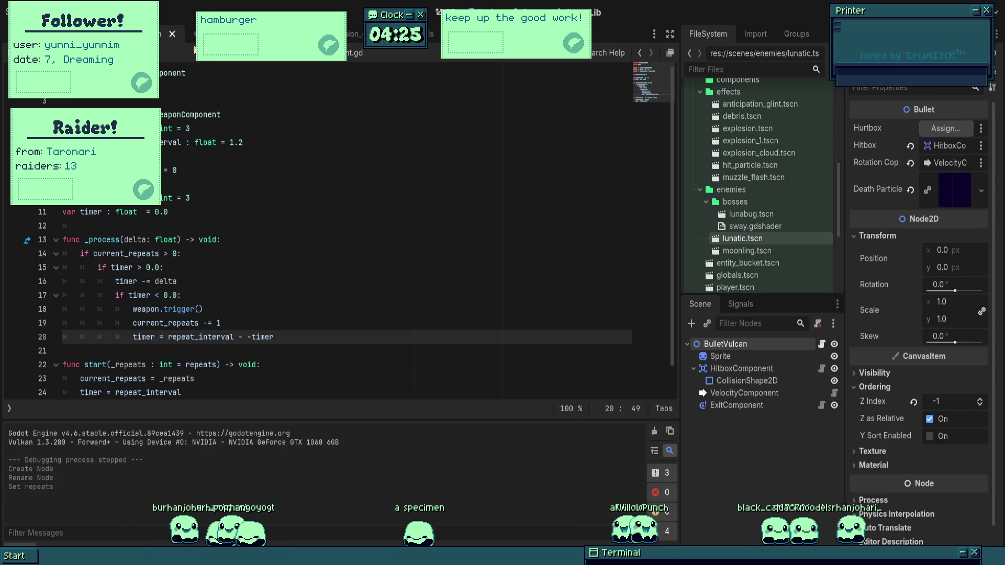
left_click(220, 33)
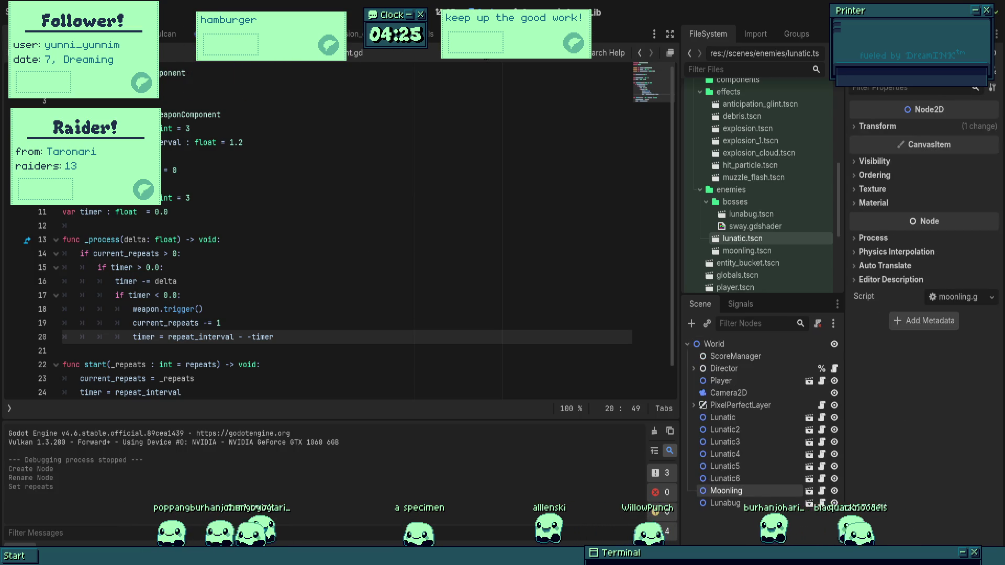
left_click(246, 33)
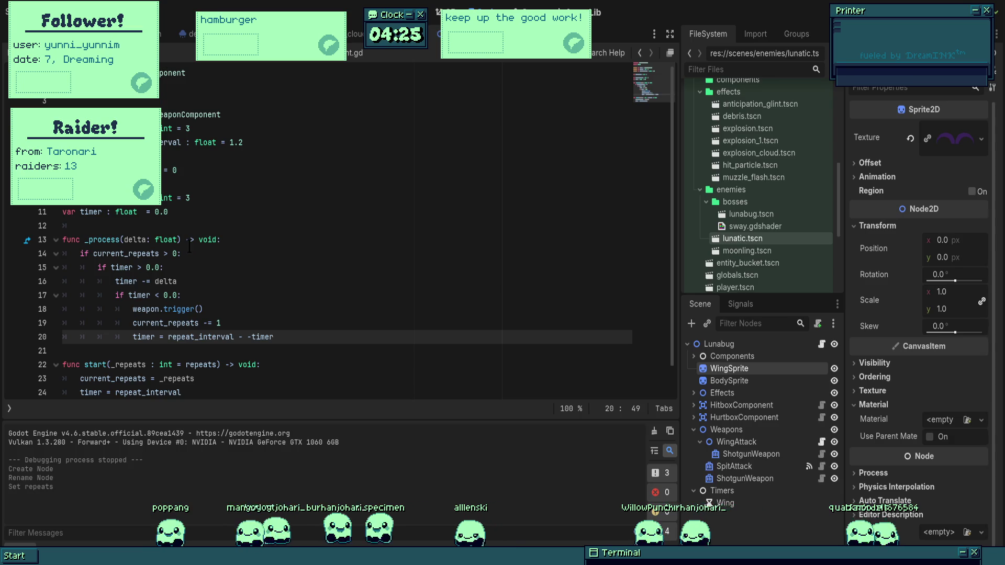
left_click(258, 142)
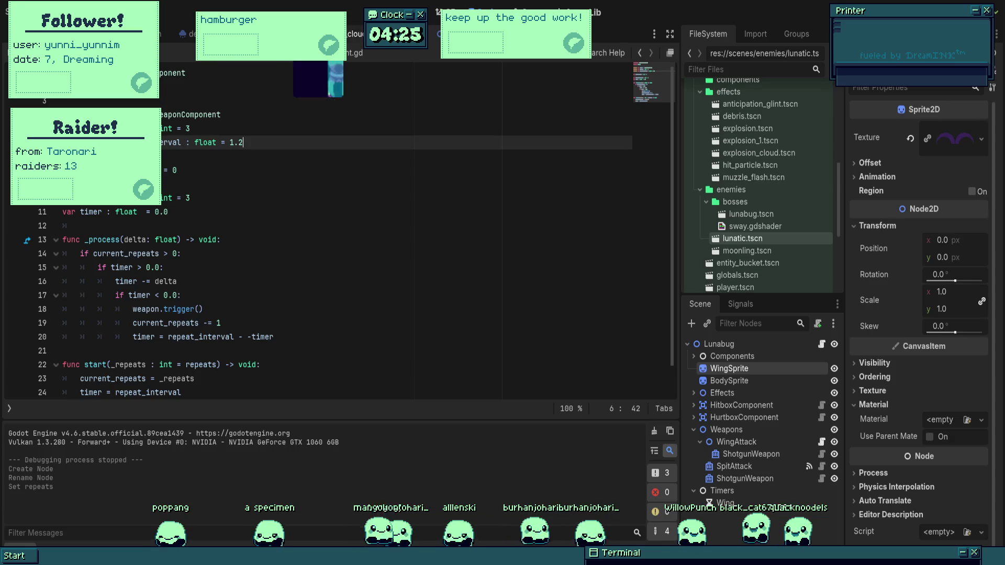
- Open the Lunabug's script and change t_multiplier to 1.0
key("ctrl+F1")
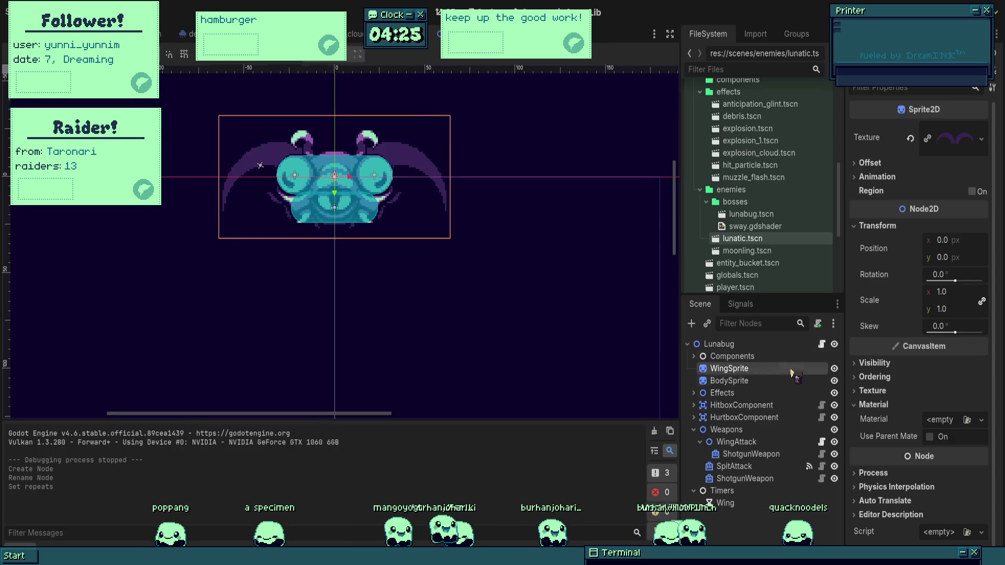
left_click(774, 344)
left_click(822, 344)
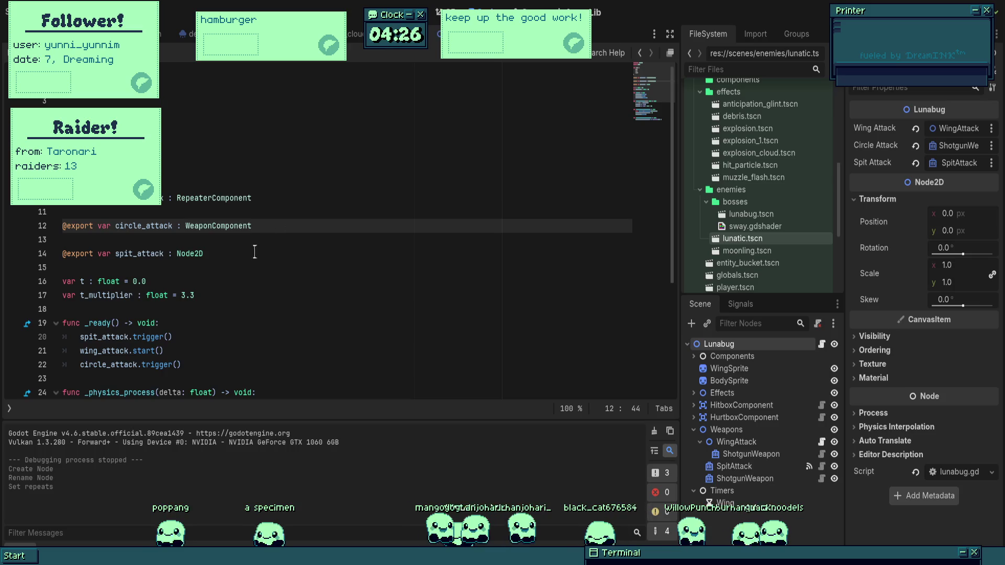
left_click(220, 291)
type("0")
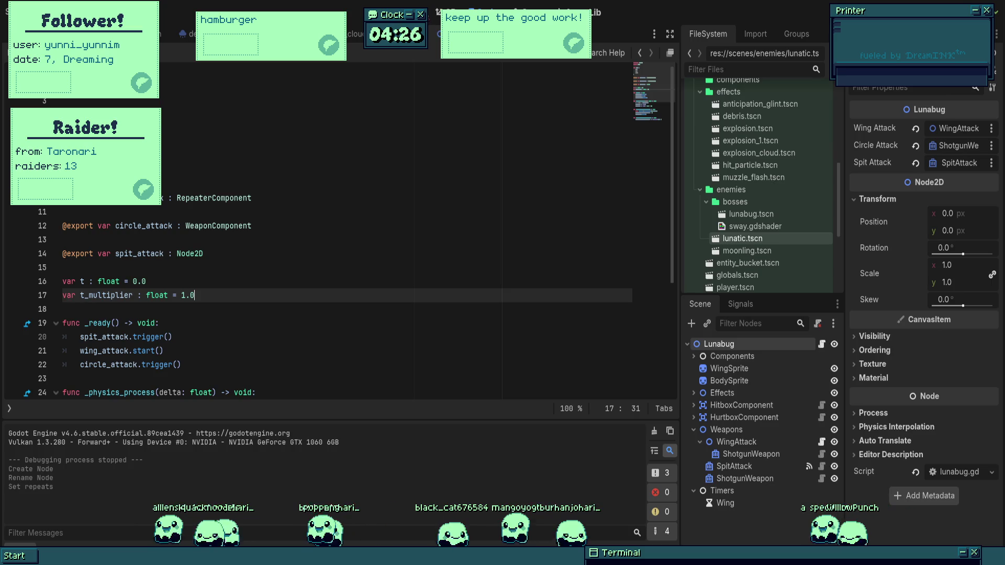
- Inspect the WingAttack ShotgunWeapon and the standalone ShotgunWeapon settings
left_click(744, 454)
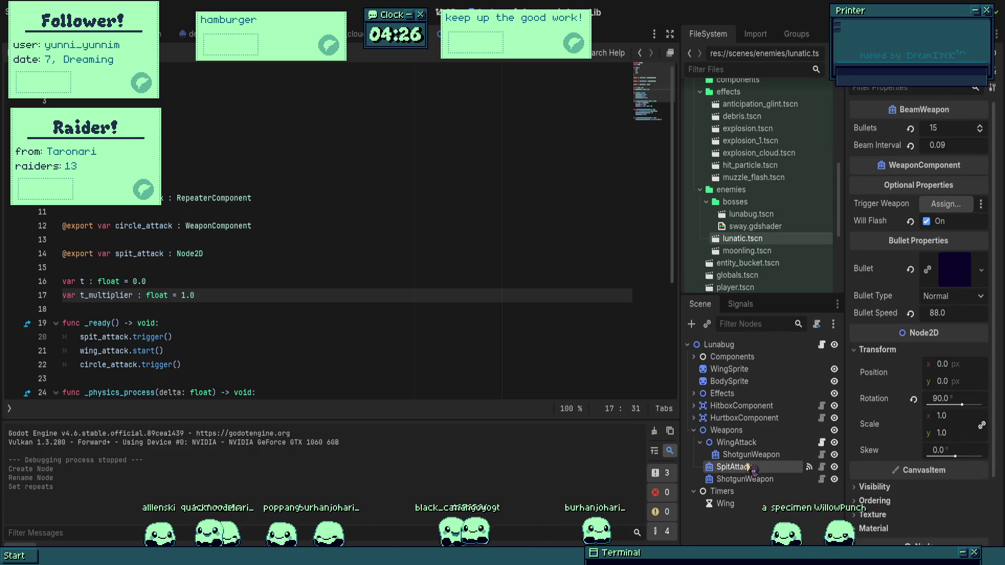
left_click(700, 443)
left_click(743, 467)
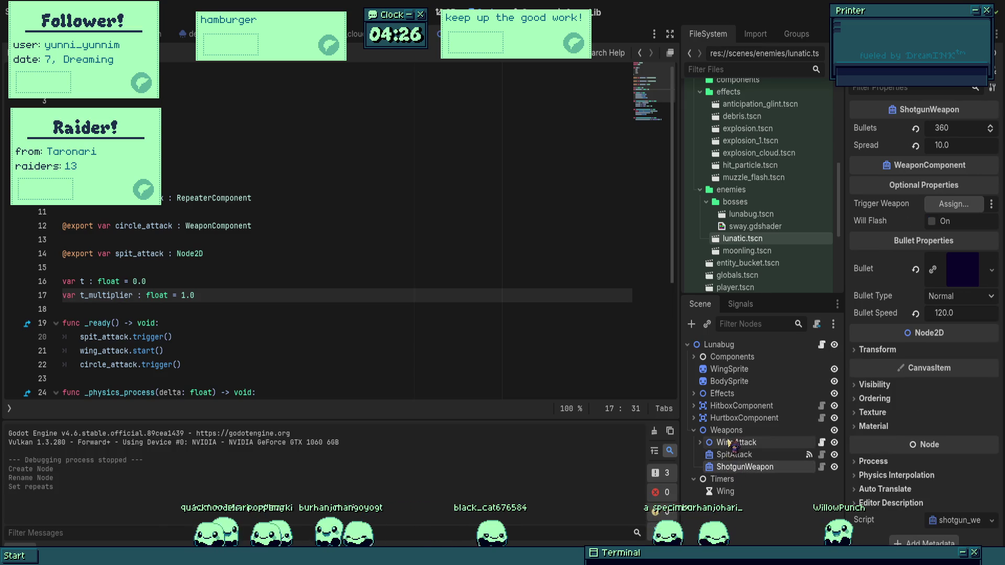
left_click(730, 443)
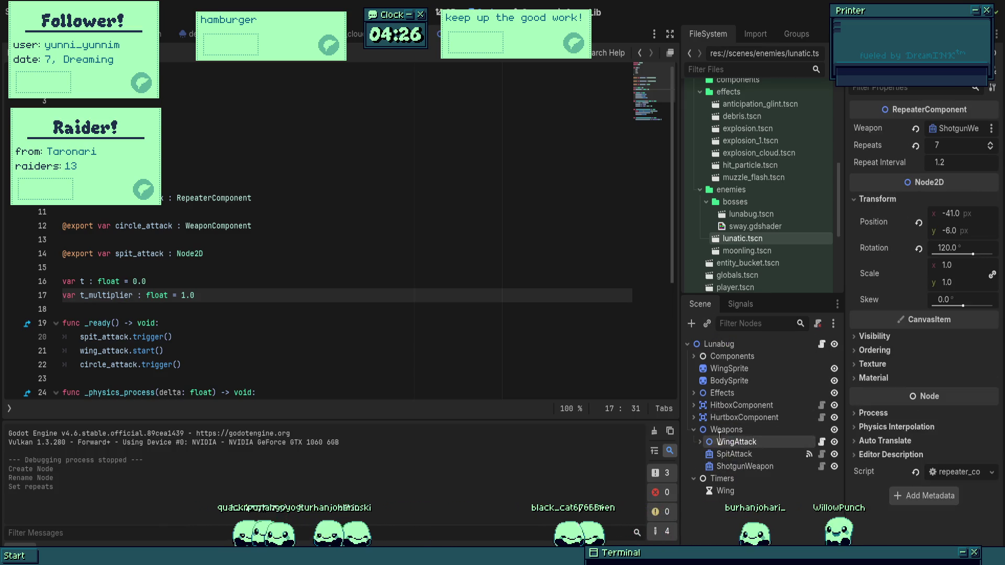
left_click(722, 430)
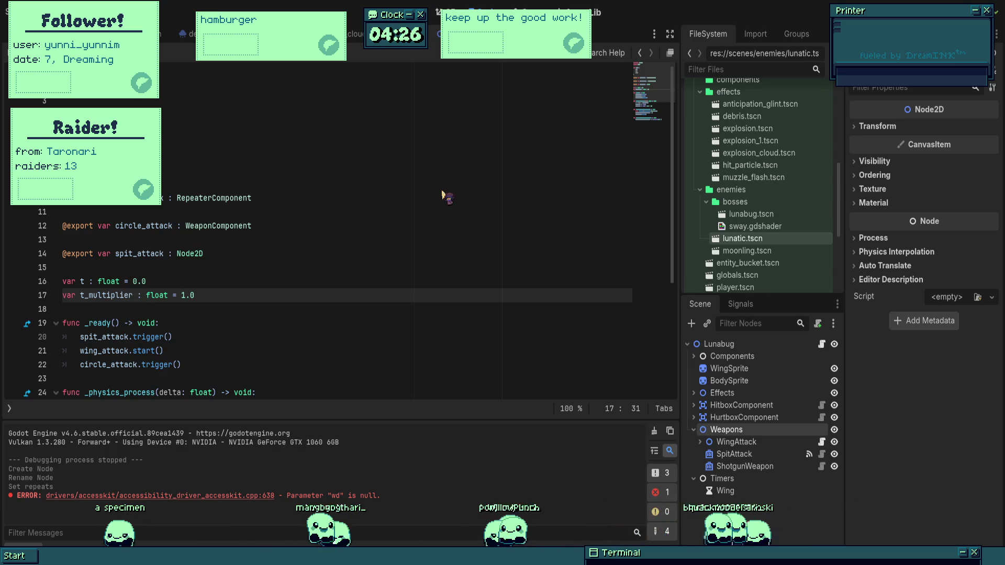
key("ctrl+a")
key("Return")
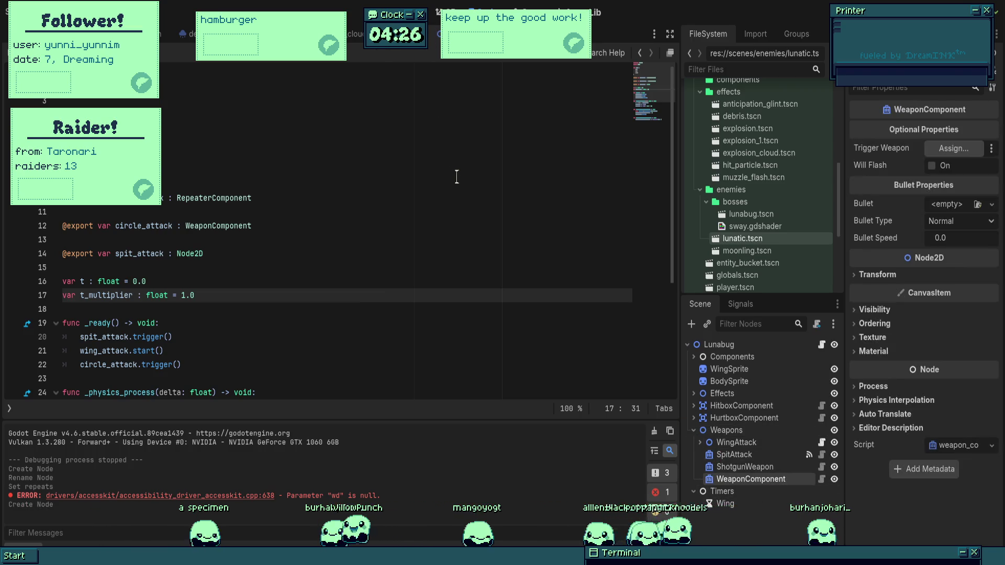
- Rename the new WeaponComponent to 'Eyedrops' and enable Will Flash
left_click(759, 467)
left_click(762, 480)
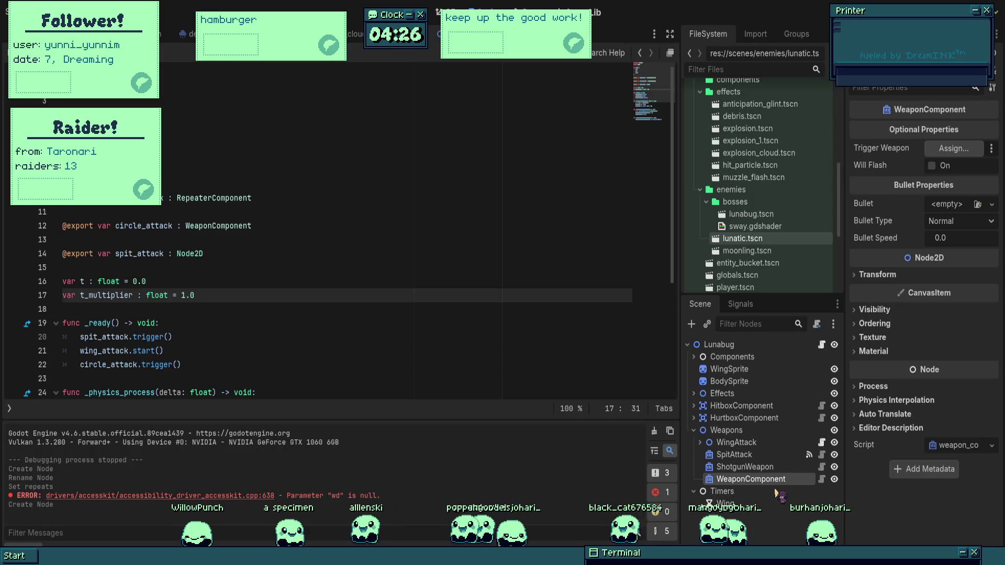
type("Eyedrops")
key("Return")
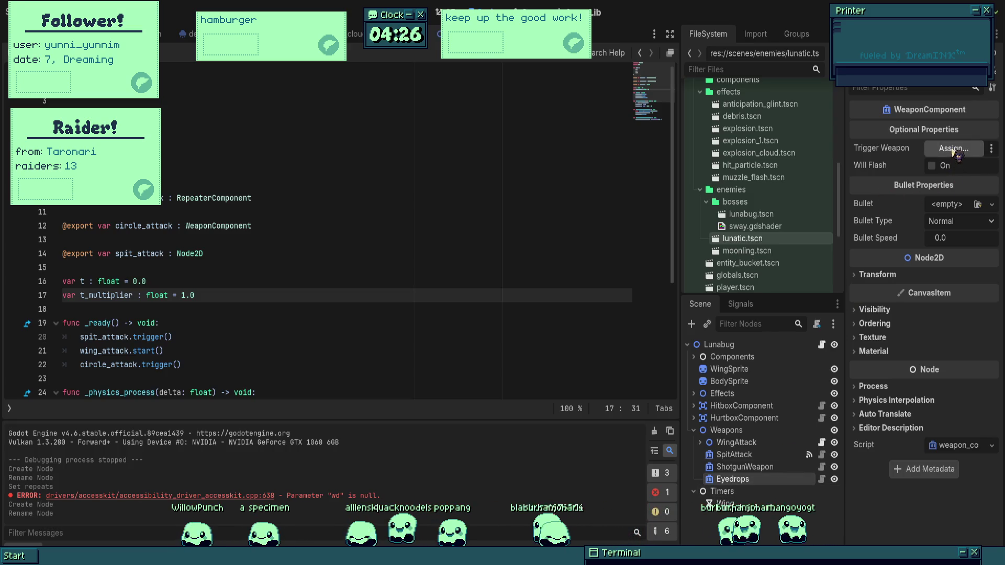
left_click(933, 167)
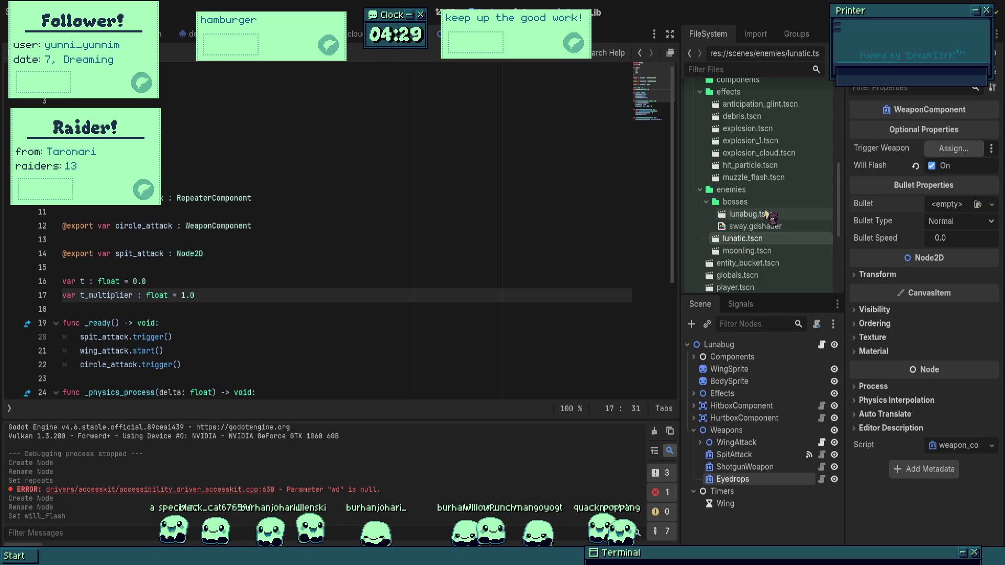
scroll(765, 214, "up", 3)
left_click(701, 144)
- Open the bullet_capsule scene in the 2D view
left_click(753, 157)
left_click(758, 182)
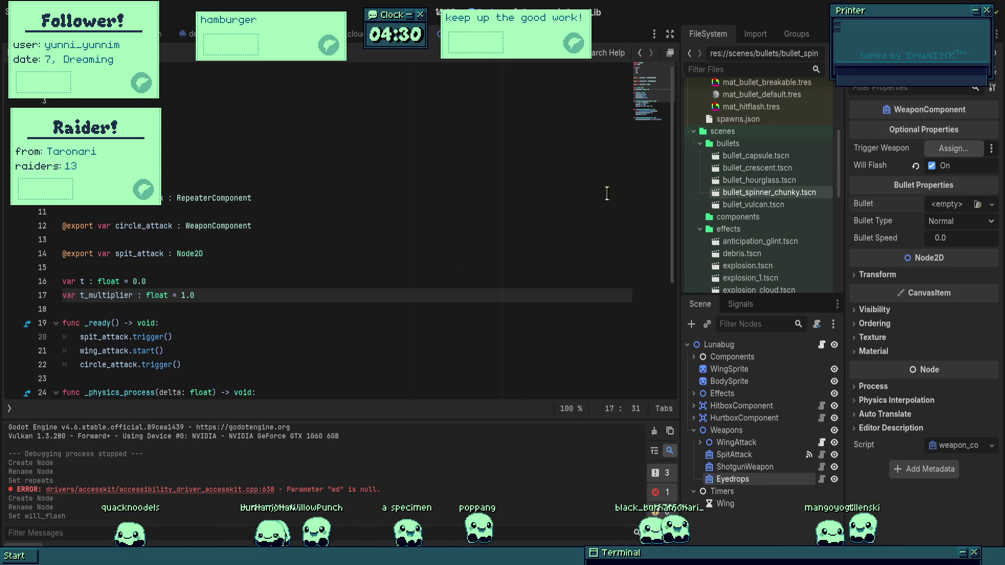
double_click(756, 156)
left_click(437, 18)
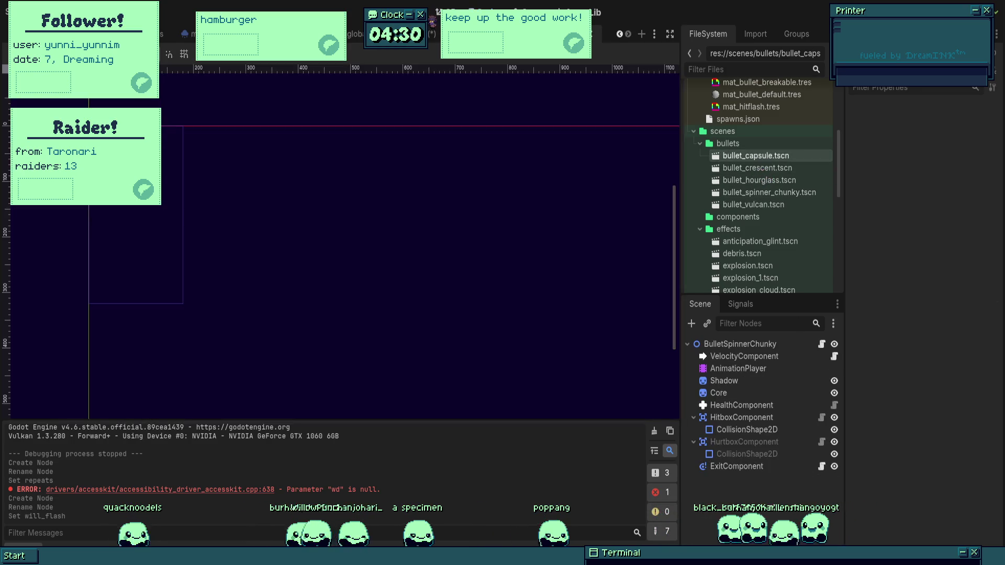
scroll(435, 232, "up", 5)
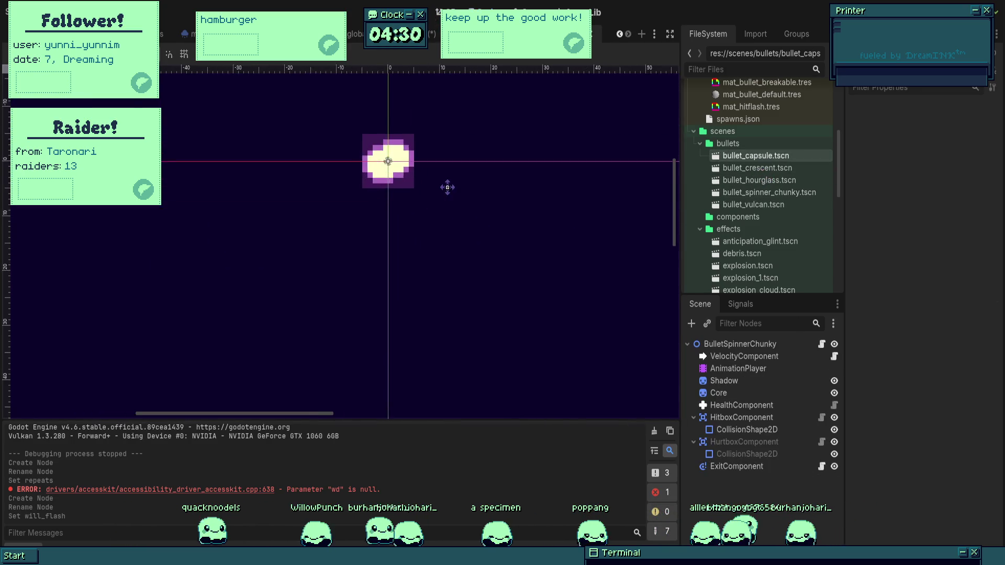
- Delete the bullet's AnimationPlayer node, then select the Shadow sprite and expand its region settings
left_click(742, 369)
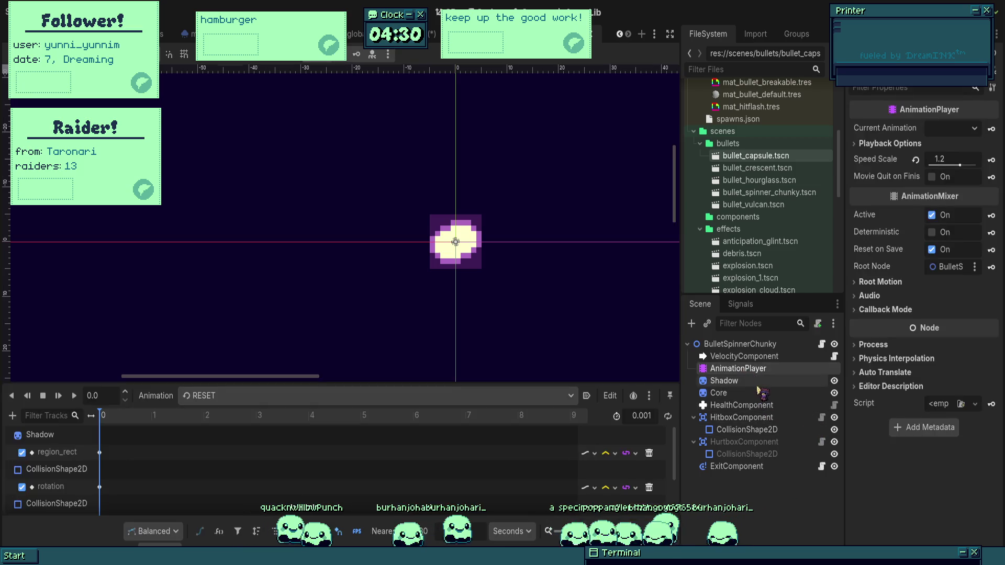
key("Delete")
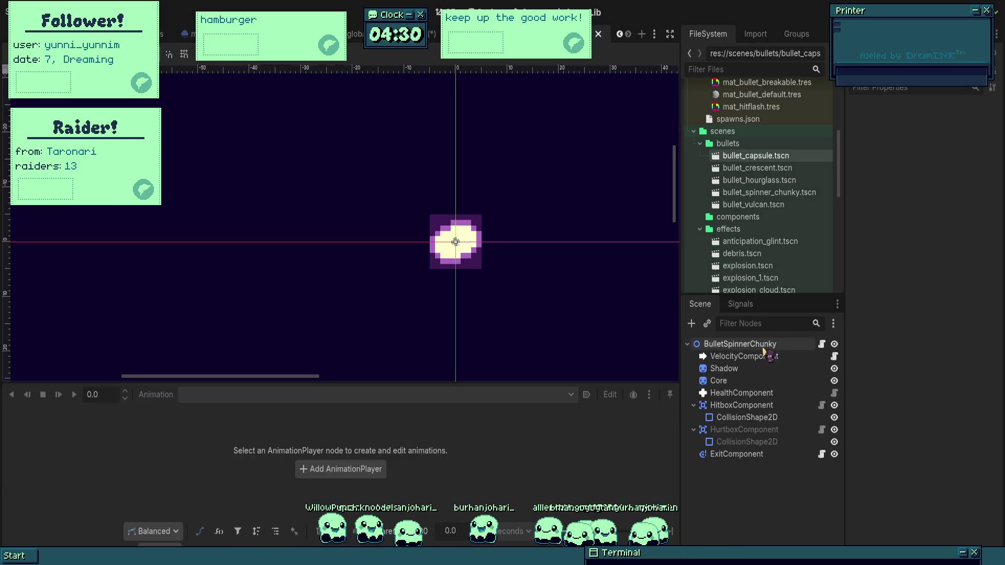
left_click(743, 393)
left_click(741, 344)
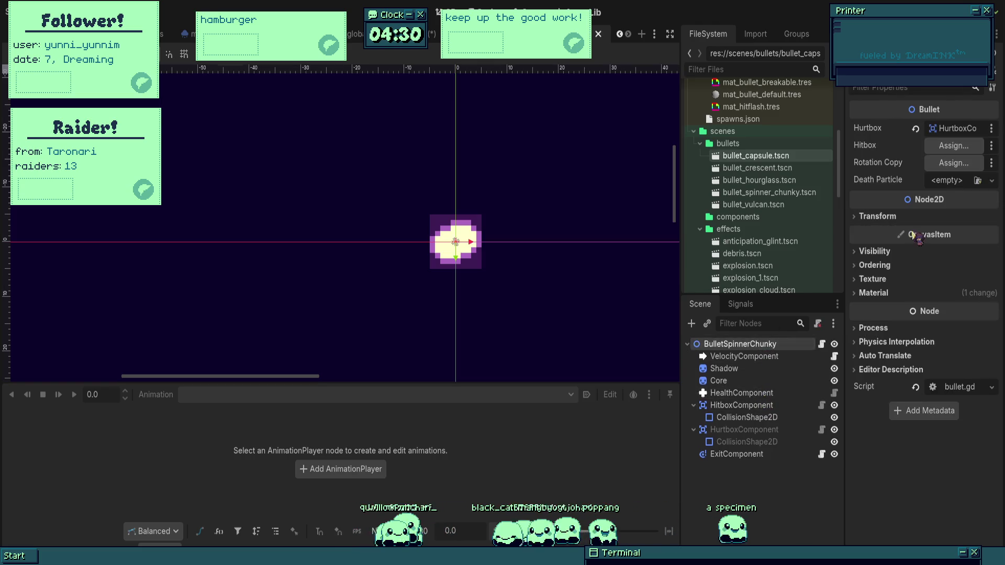
left_click(758, 372)
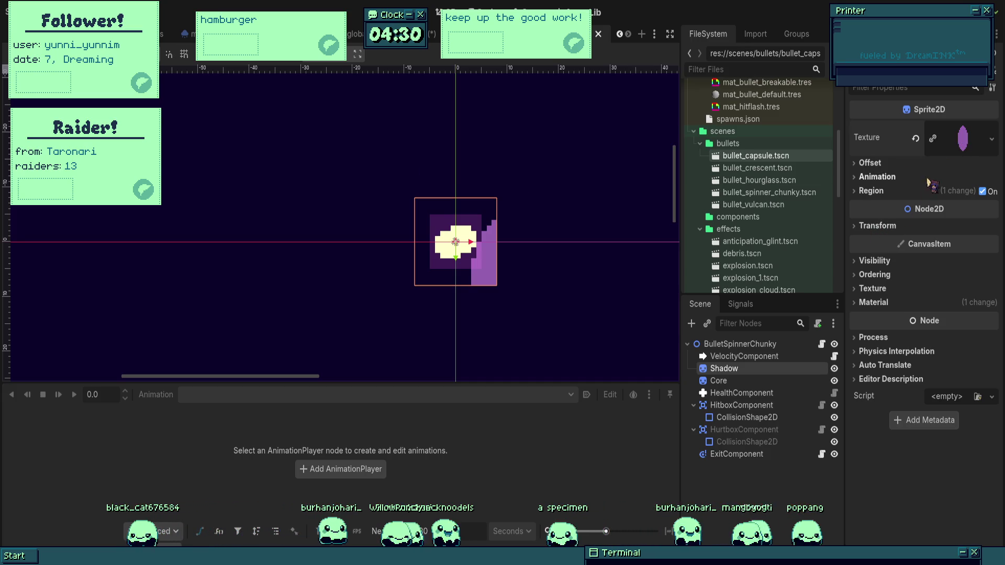
left_click(988, 194)
- Turn off the Shadow sprite's region crop and undo to restore the Core sprite's capsule texture
left_click(983, 192)
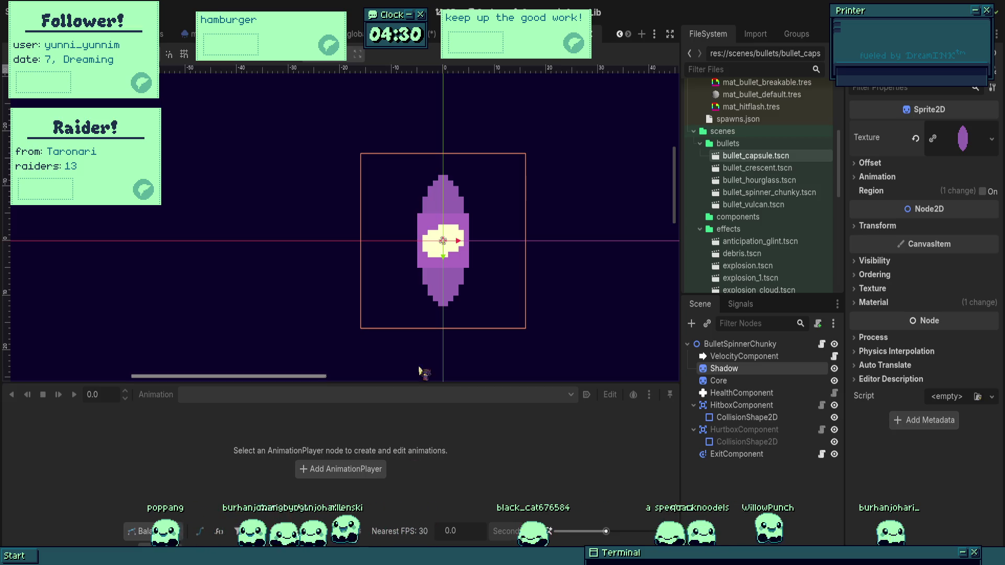
left_click(733, 380)
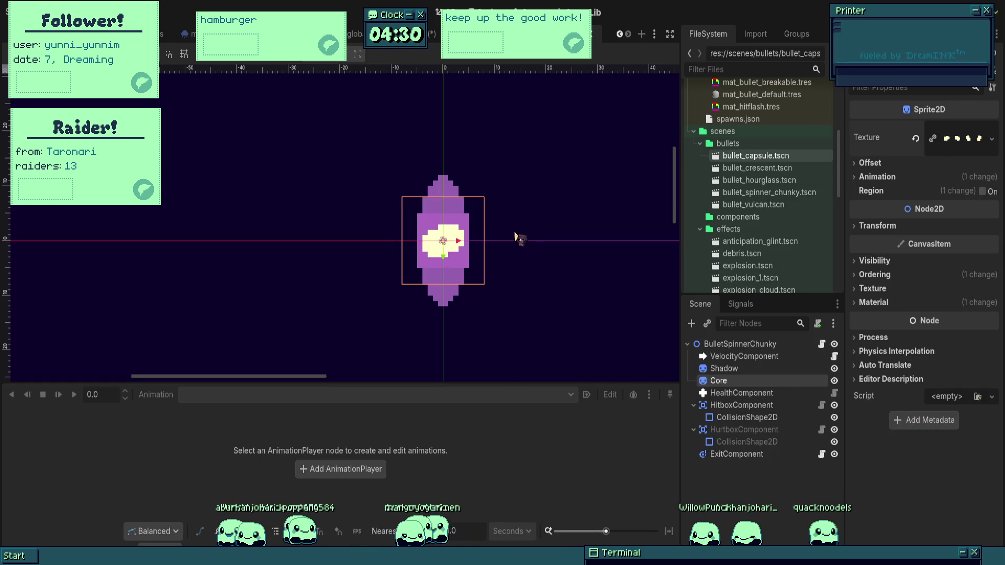
key("ctrl+z")
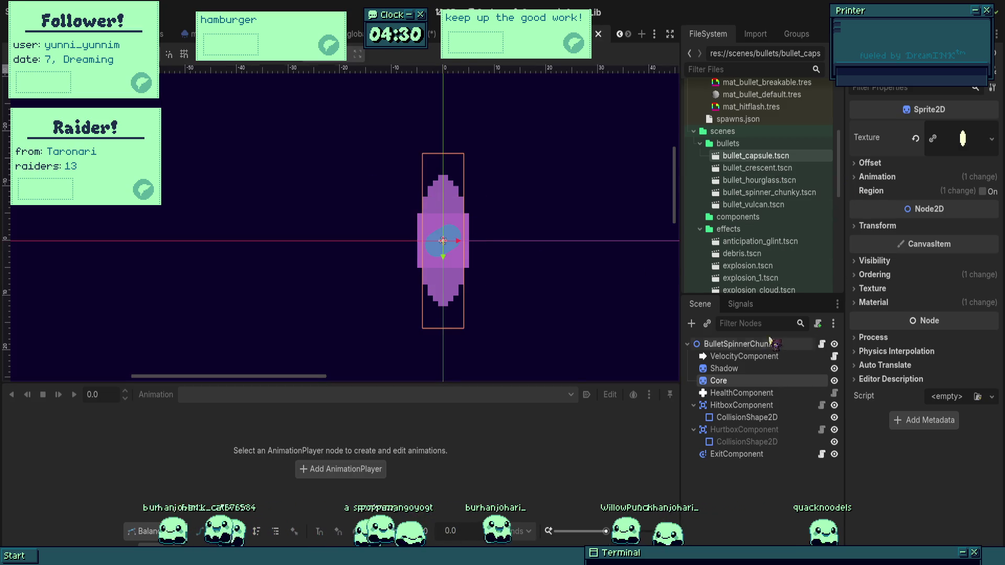
scroll(466, 242, "up", 5)
scroll(455, 229, "down", 3)
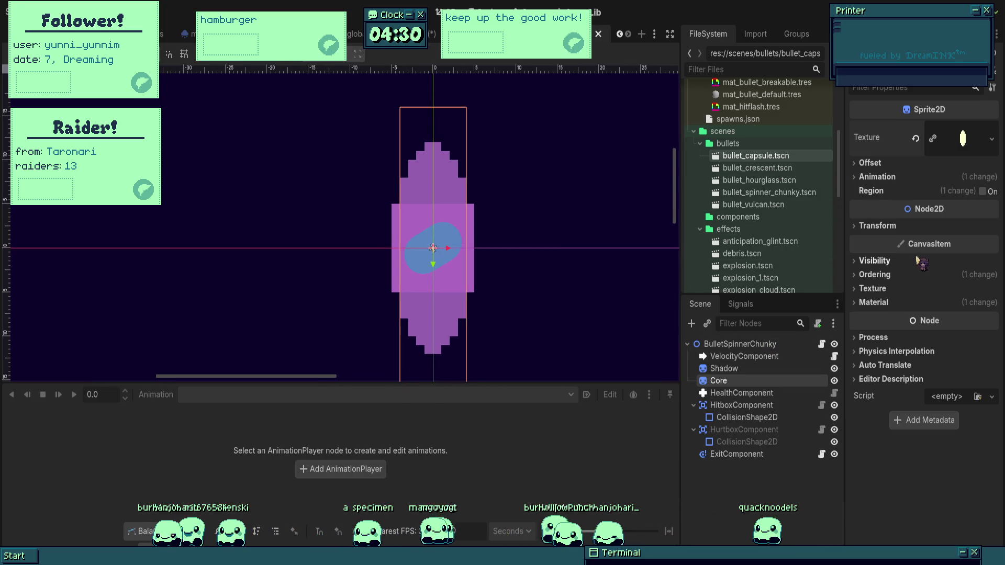
- Resize the Hitbox capsule collision shape to radius 2 and height 12
left_click(760, 417)
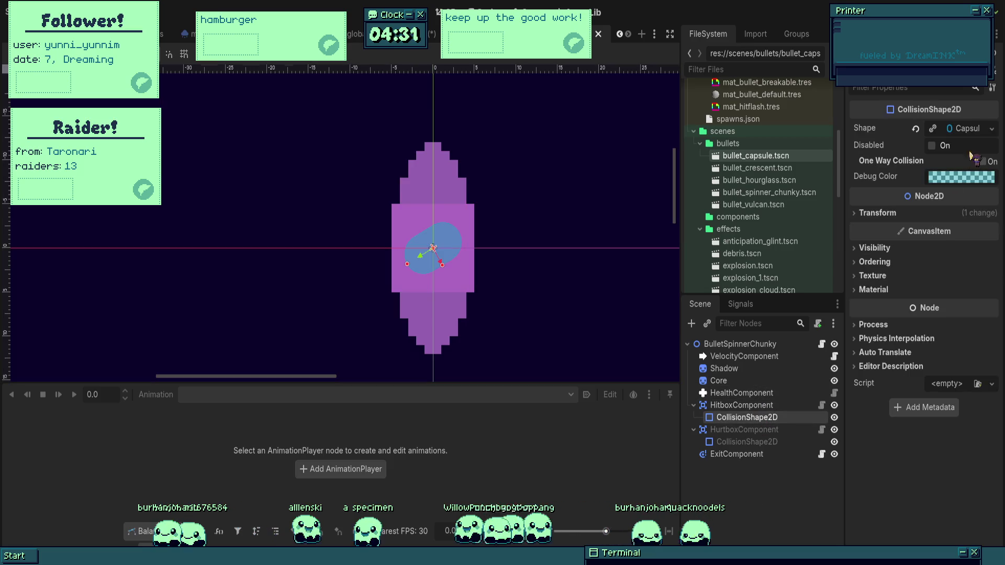
left_click(958, 130)
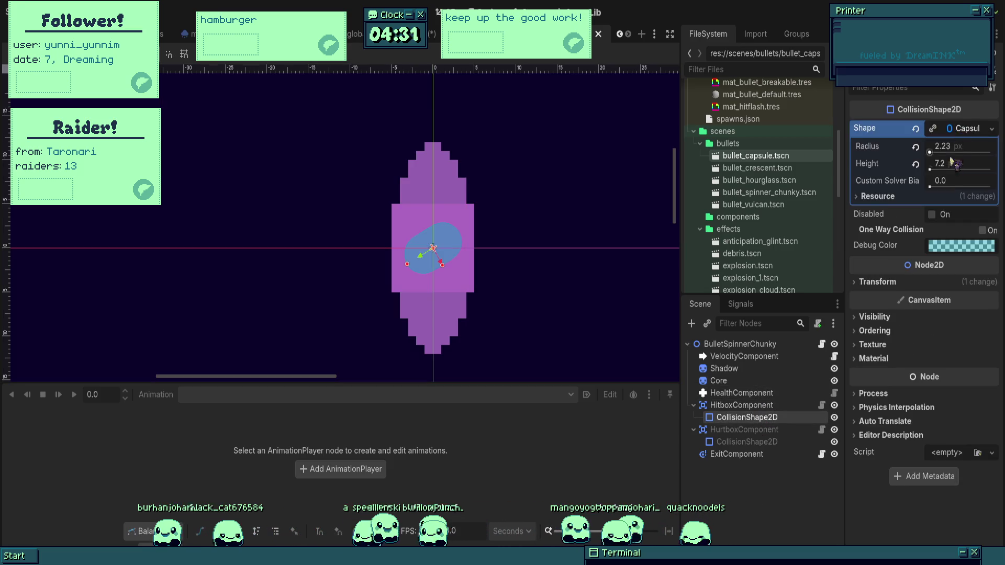
left_click(901, 285)
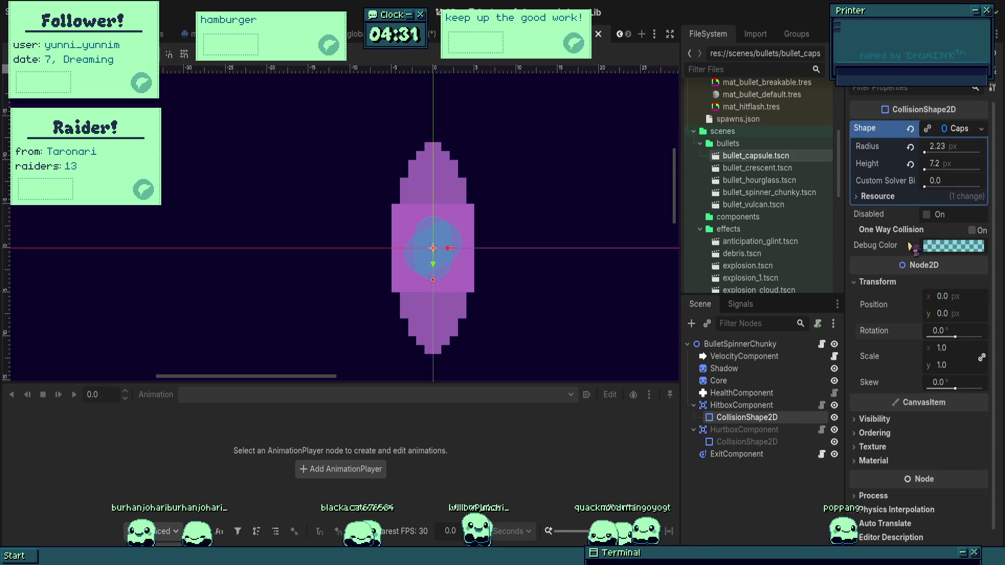
mouse_move(924, 152)
left_mouse_down()
mouse_move(889, 152)
mouse_move(938, 168)
left_mouse_up()
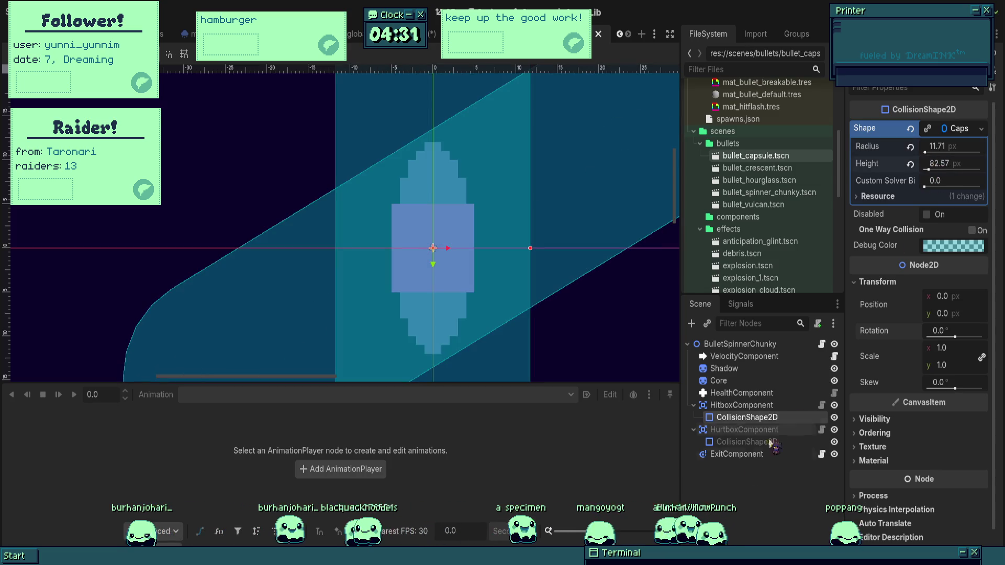
left_click(747, 442)
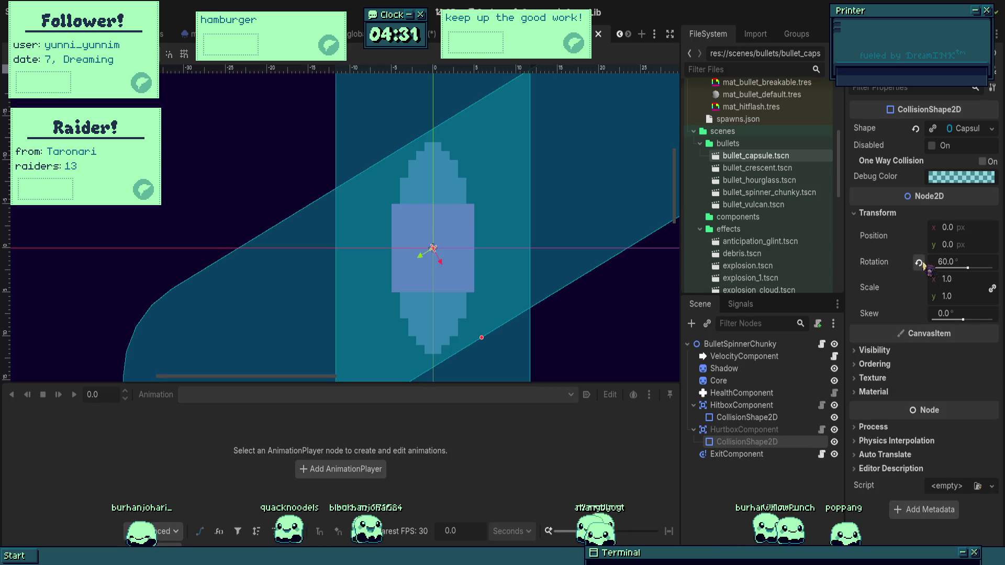
left_click(743, 417)
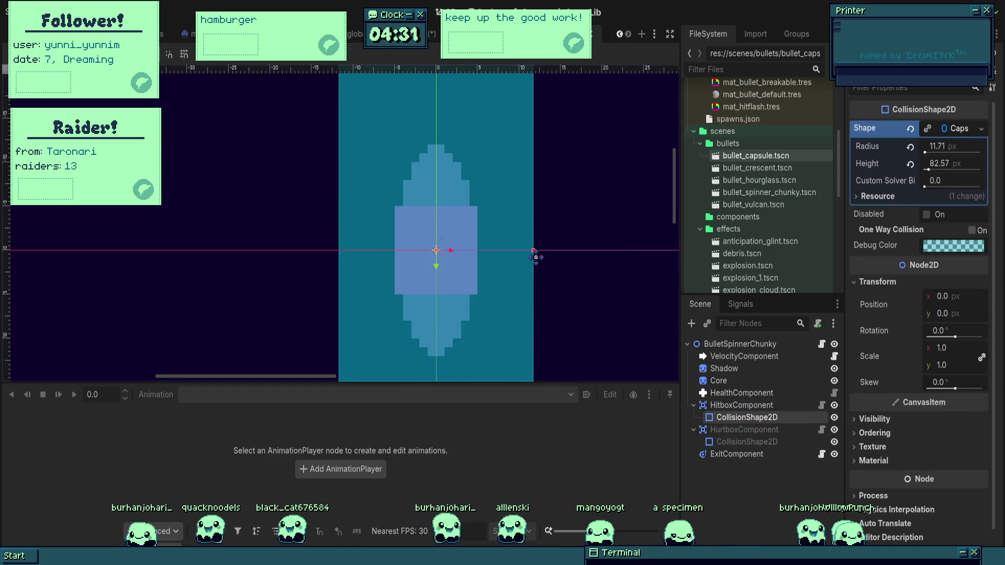
left_click_drag(533, 251, 455, 244)
scroll(469, 234, "down", 2)
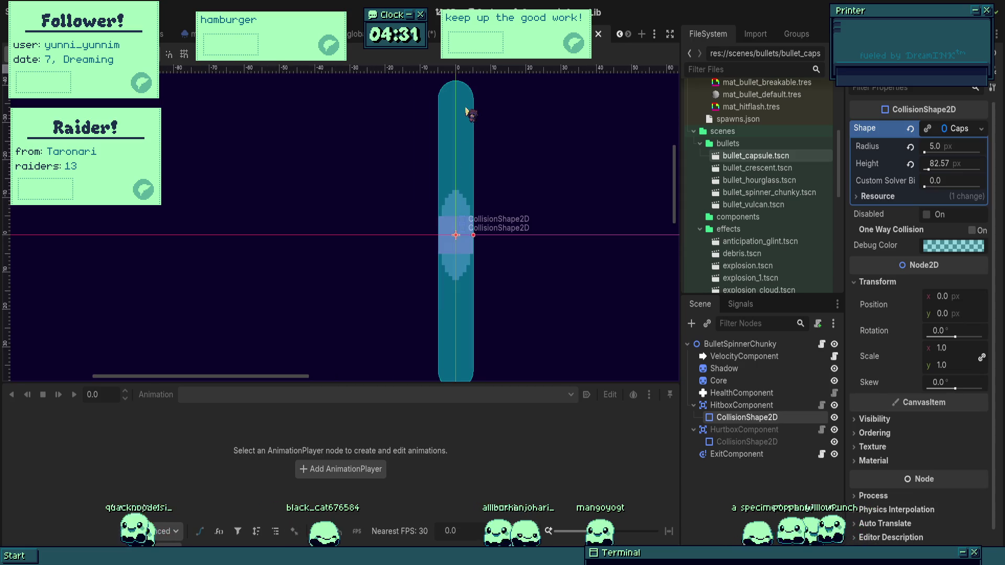
scroll(464, 157, "down", 3)
mouse_move(467, 305)
left_mouse_down()
mouse_move(476, 193)
mouse_move(497, 209)
mouse_move(482, 209)
left_mouse_up()
scroll(491, 112, "up", 5)
scroll(491, 112, "up", 1)
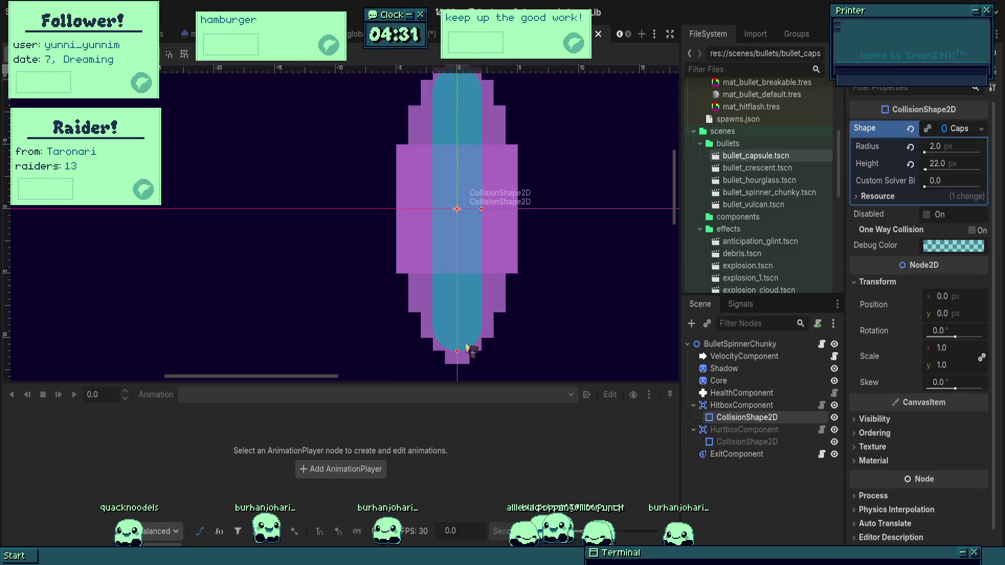
- Stretch the ExitComponent notifier rect to y -12 and height 24, making it 10×24
left_click(736, 454)
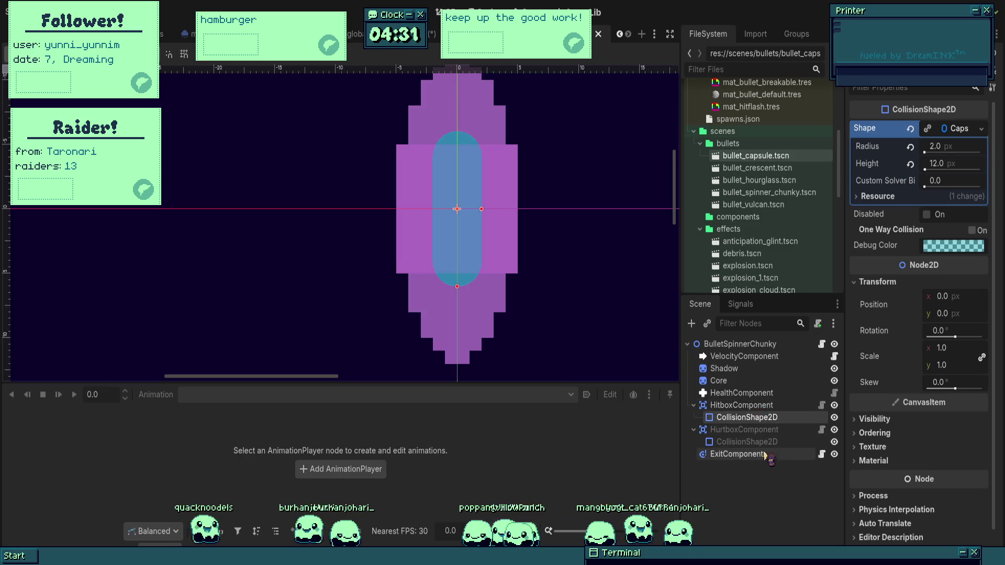
scroll(512, 225, "down", 3)
scroll(451, 173, "up", 1)
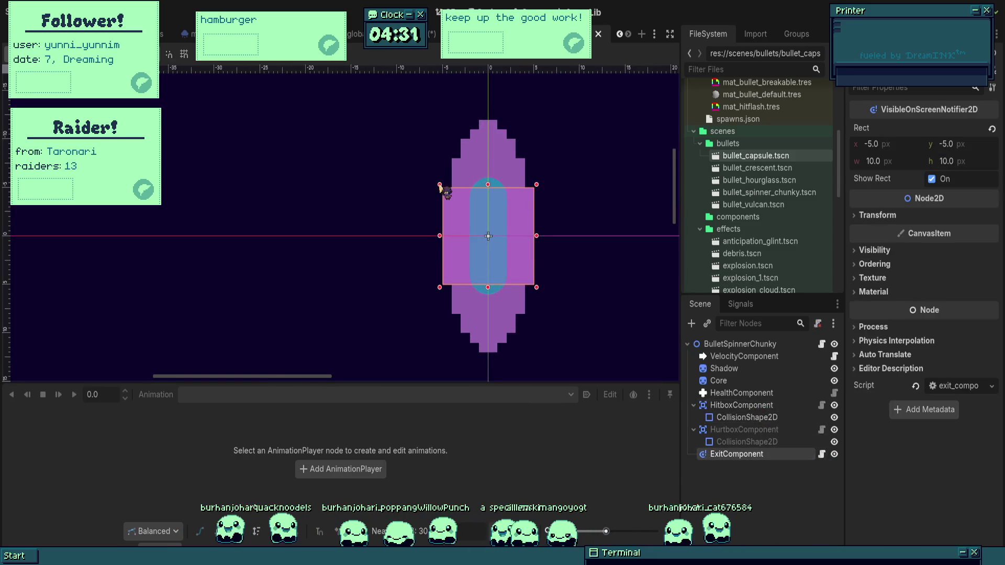
left_click_drag(441, 191, 438, 117)
left_click_drag(537, 287, 537, 358)
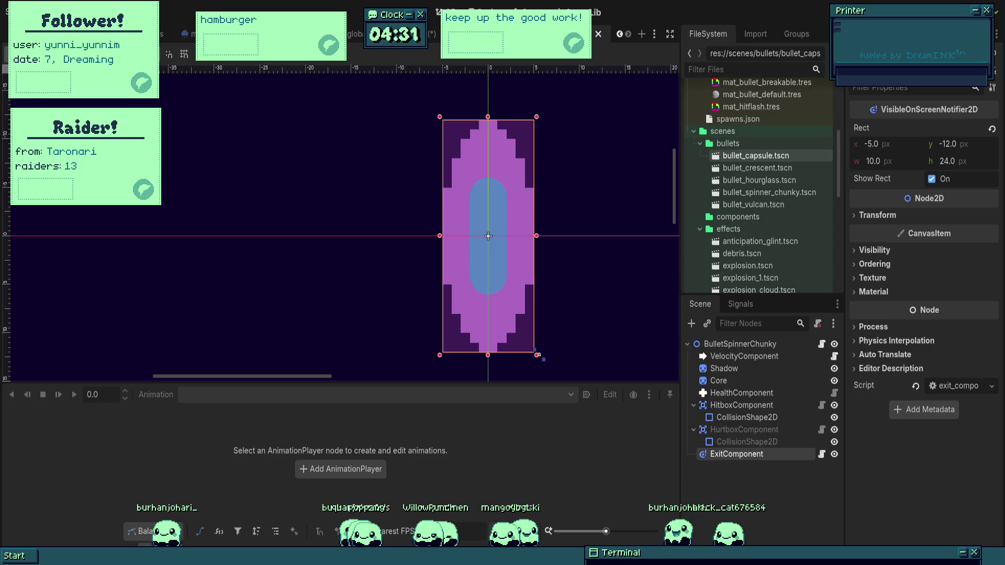
- Hide the ExitComponent, show the hitbox and hurtbox shapes again, and select the Core sprite
left_click(833, 454)
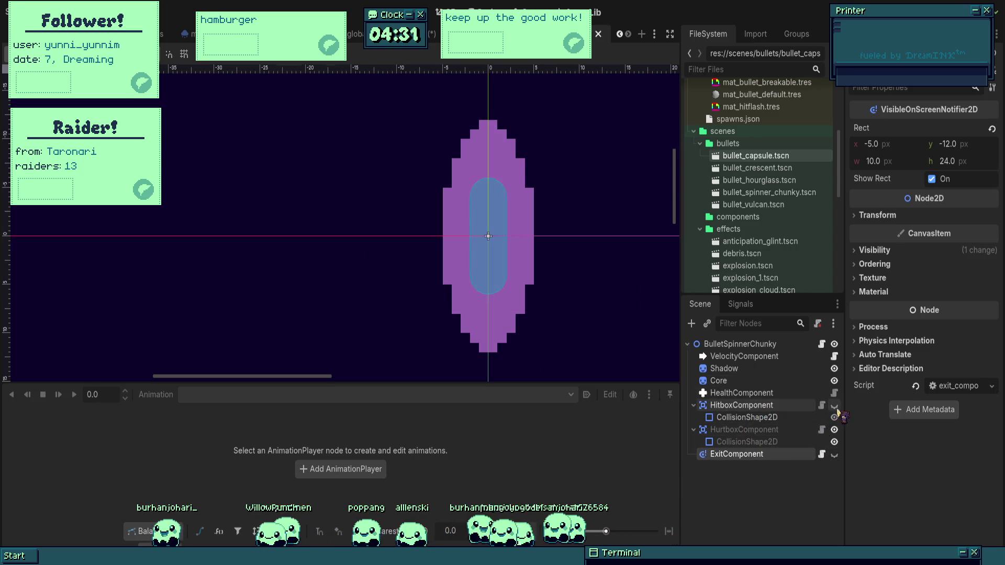
left_click(834, 430)
left_click(834, 406)
left_click(789, 379)
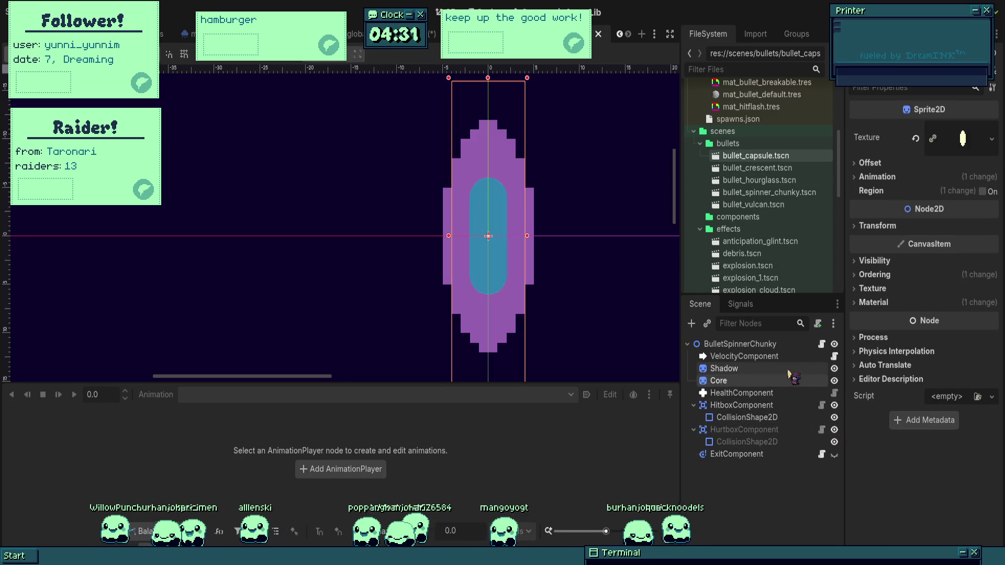
left_click(789, 381)
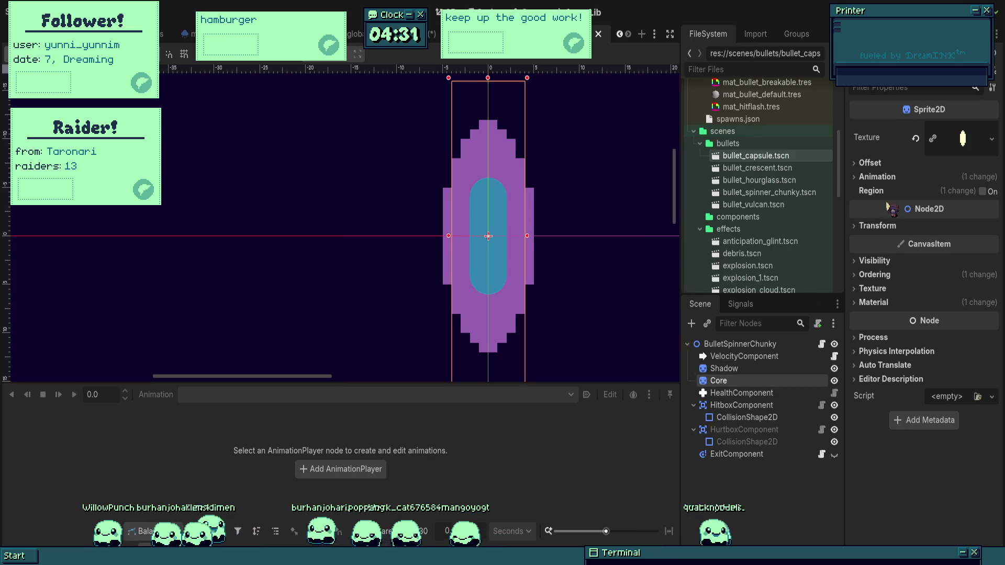
- Check the Core sprite's animation frame settings and save the bullet scene
scroll(529, 242, "down", 2)
scroll(576, 231, "up", 2)
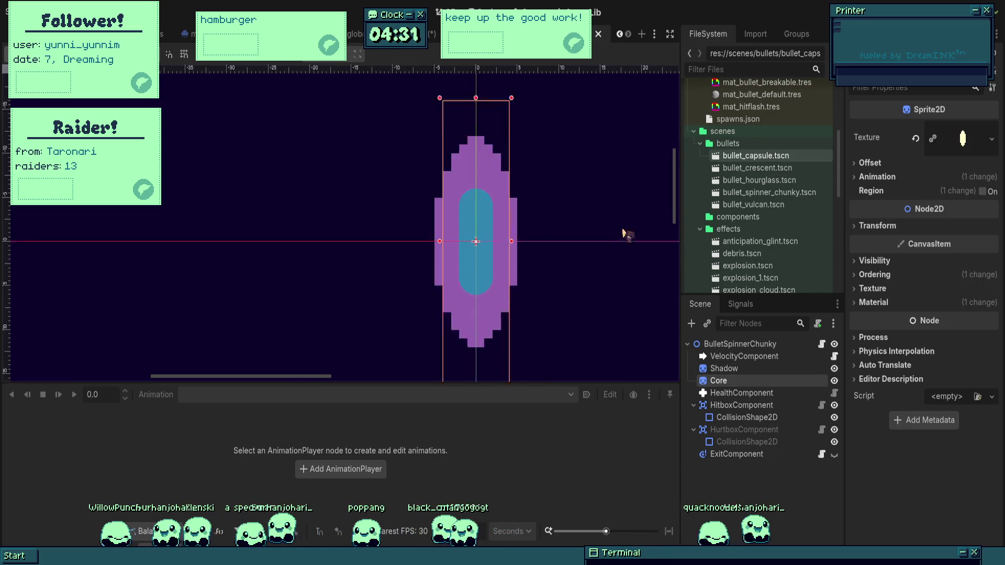
left_click(878, 177)
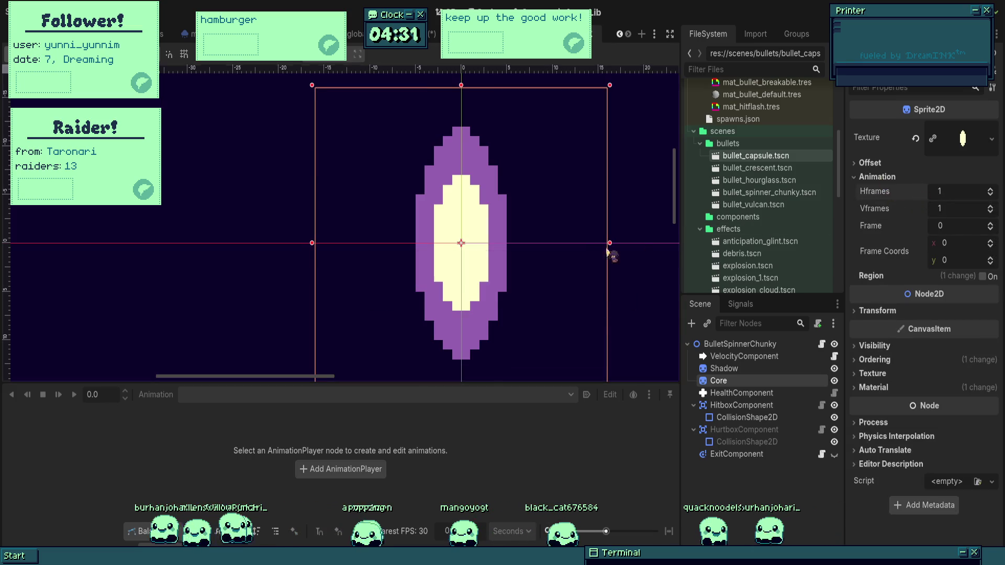
key("ctrl+s")
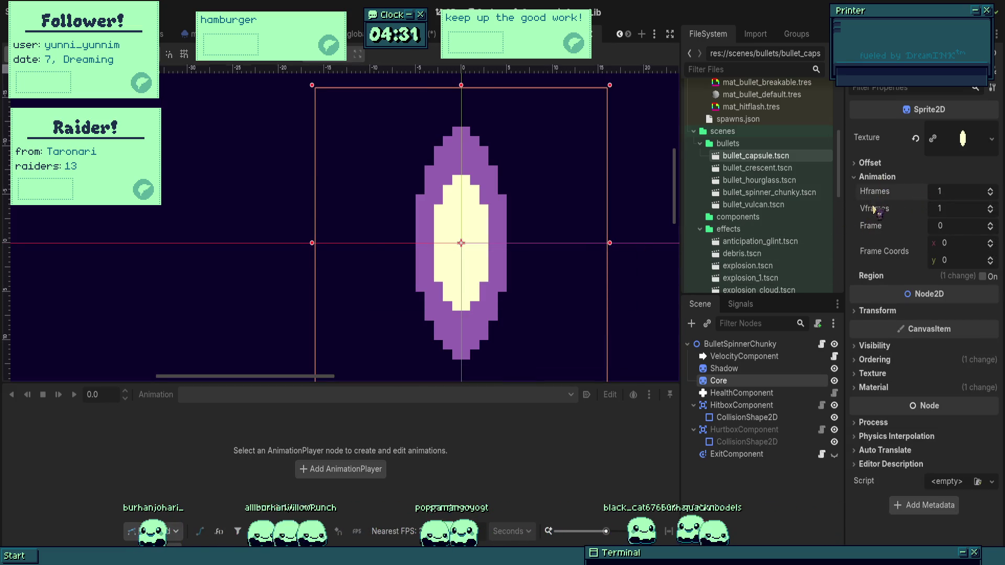
- Leave the Shadow sprite uncropped after toggling its region, then reselect the Core sprite
left_click(724, 368)
left_click(897, 177)
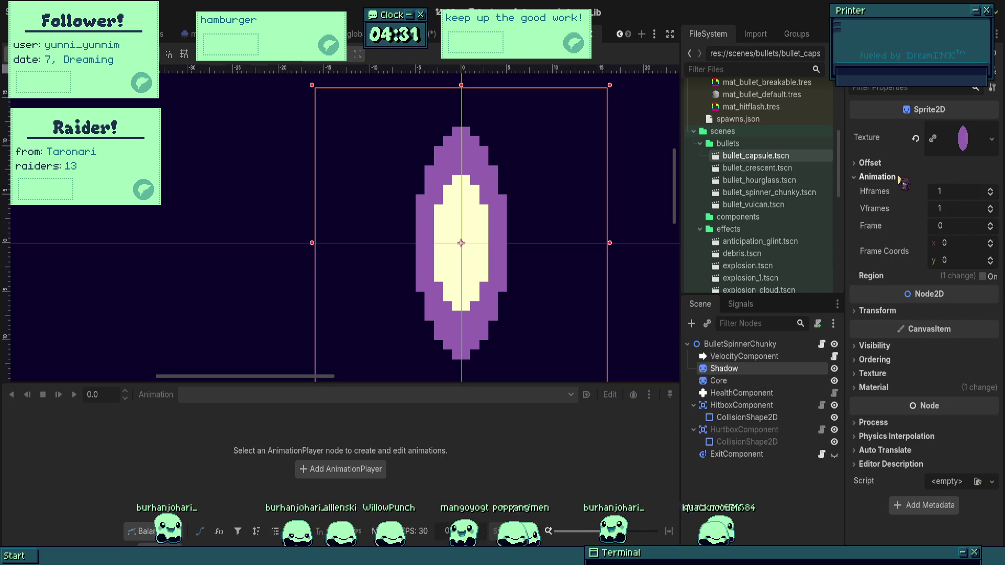
left_click(900, 178)
left_click(983, 192)
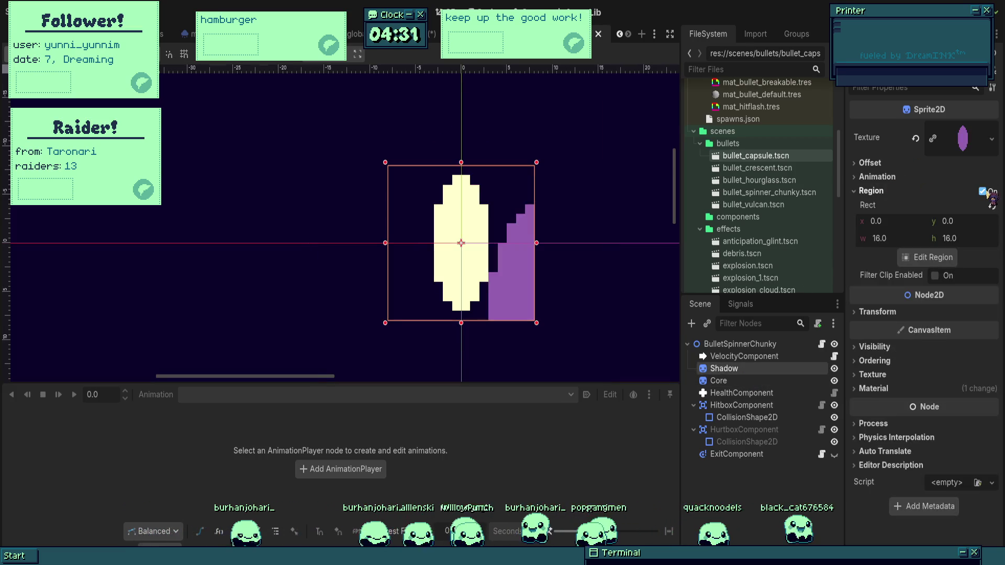
left_click(983, 192)
left_click(736, 381)
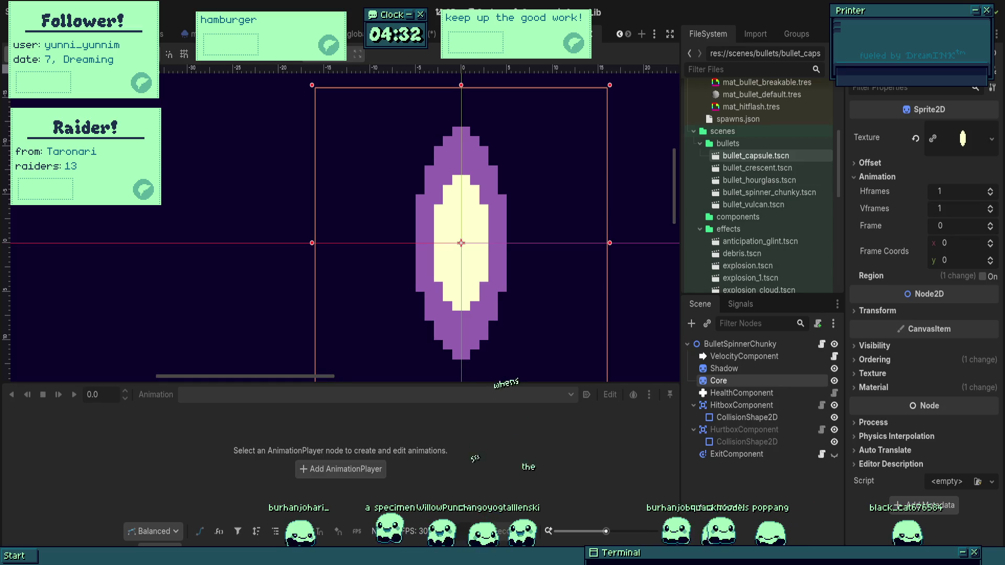
- Select the CollisionShape2D under the bullet's HitboxComponent in the scene tree
left_click(742, 395)
left_click(739, 382)
left_click(742, 394)
left_click(733, 407)
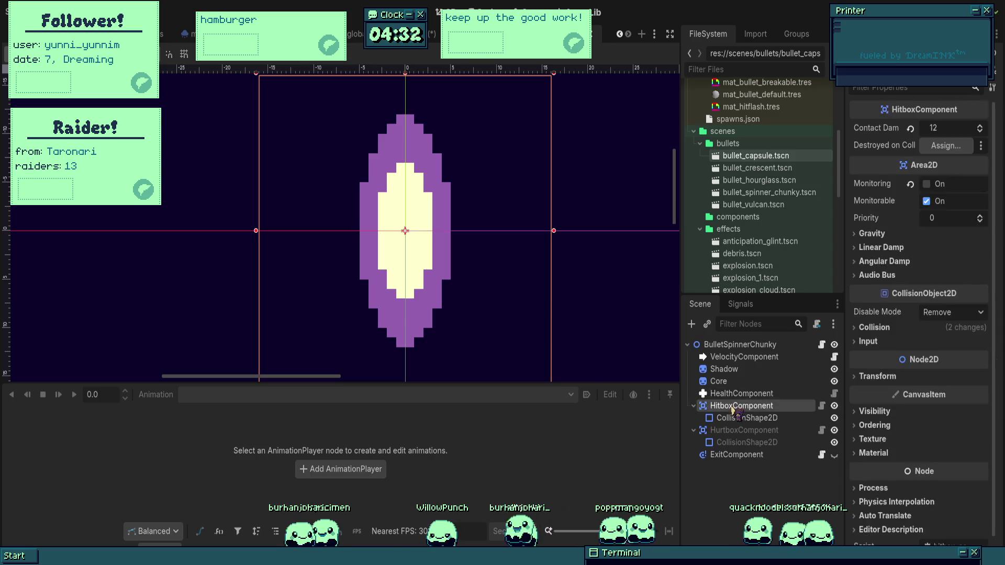
left_click(734, 417)
left_click(738, 406)
left_click(753, 418)
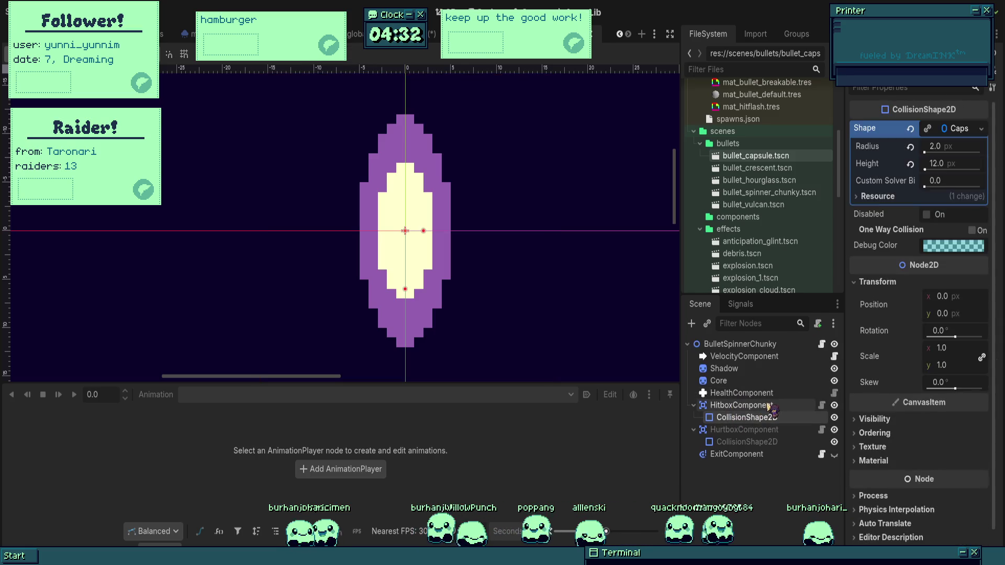
left_click(772, 407)
left_click(763, 393)
left_click(755, 407)
left_click(756, 417)
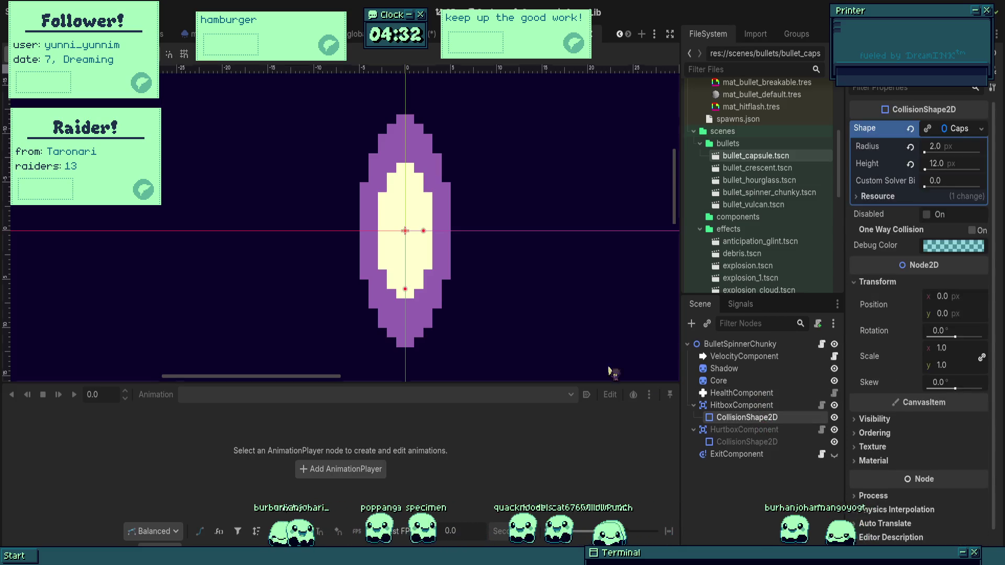
- Resize the hitbox capsule to radius 3 px and height 14 px around the cream core
left_click_drag(320, 267, 395, 271)
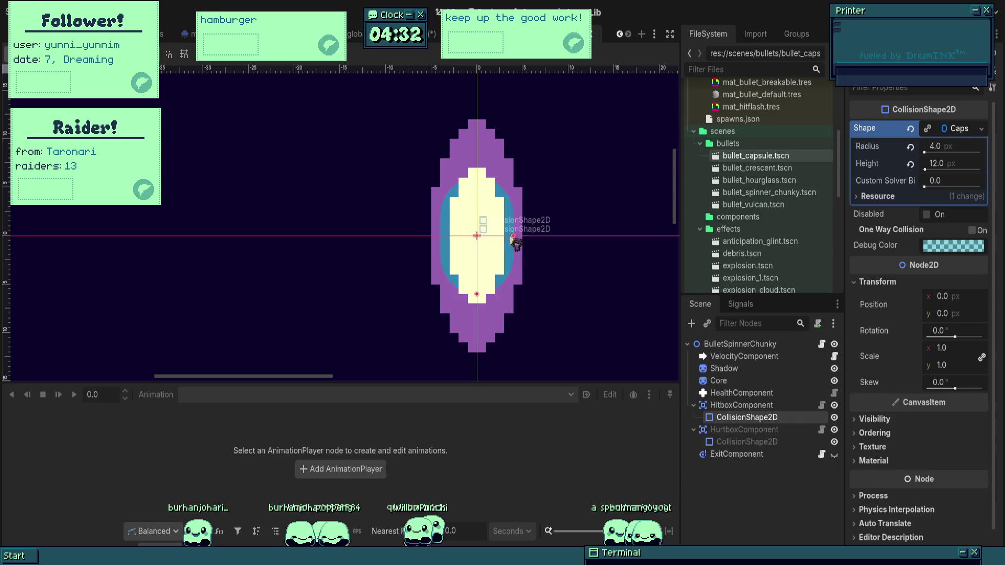
left_click_drag(482, 296, 481, 304)
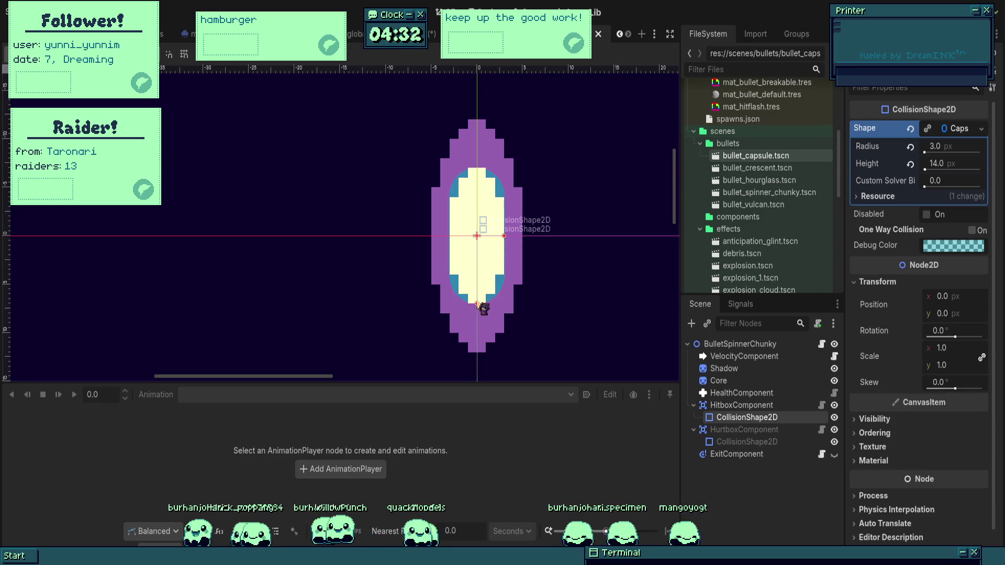
scroll(517, 265, "up", 1)
scroll(523, 276, "down", 3)
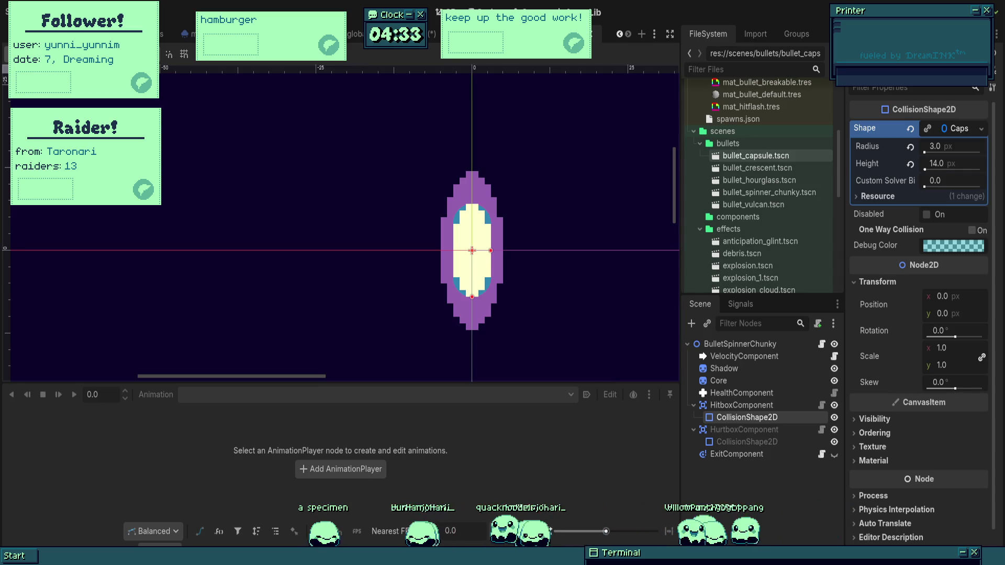
- Rotate the bullet sprite 90° to lie horizontally, panning the 2D viewport to check it
left_click_drag(575, 272, 565, 272)
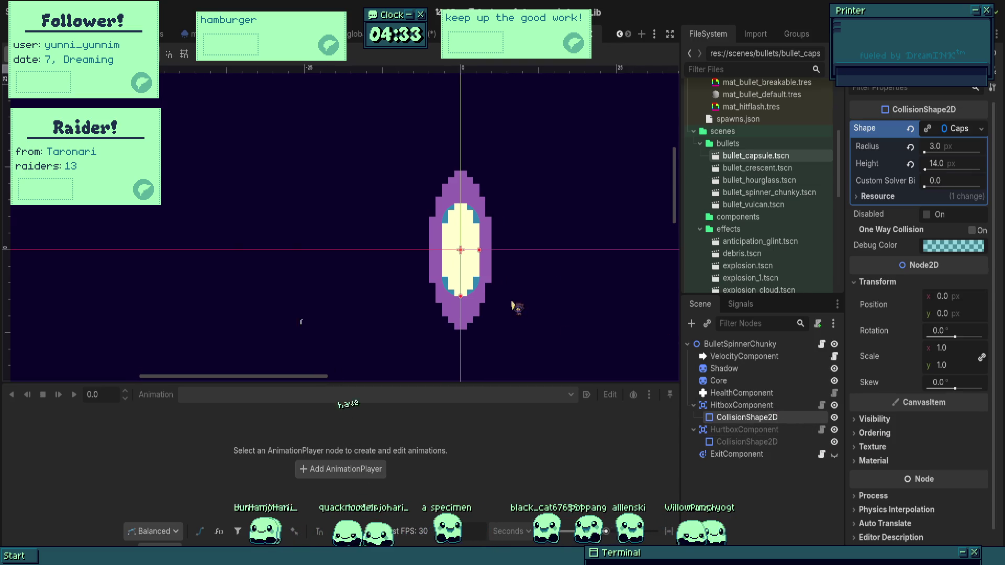
left_click_drag(517, 308, 482, 305)
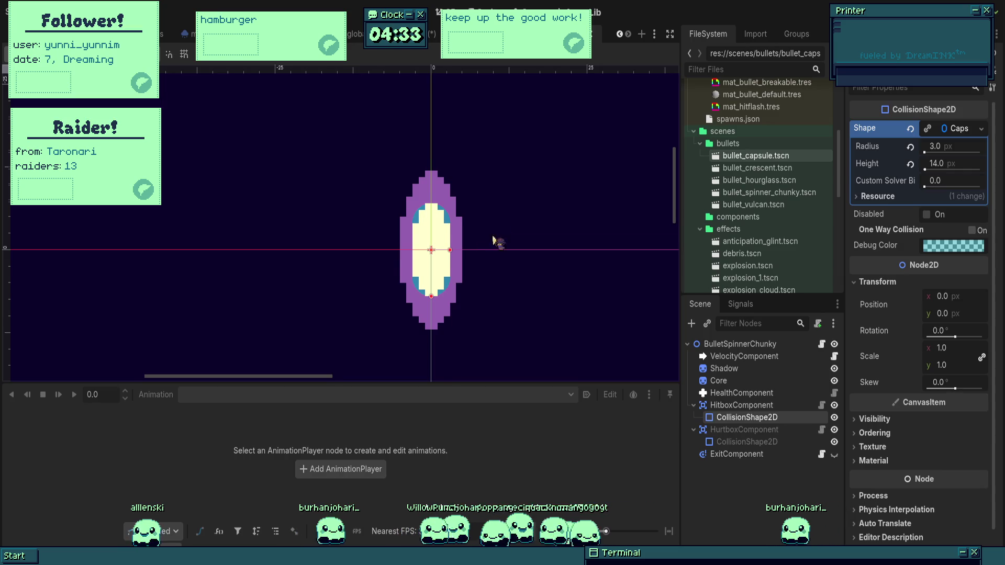
scroll(523, 252, "down", 1)
scroll(523, 252, "left", 1)
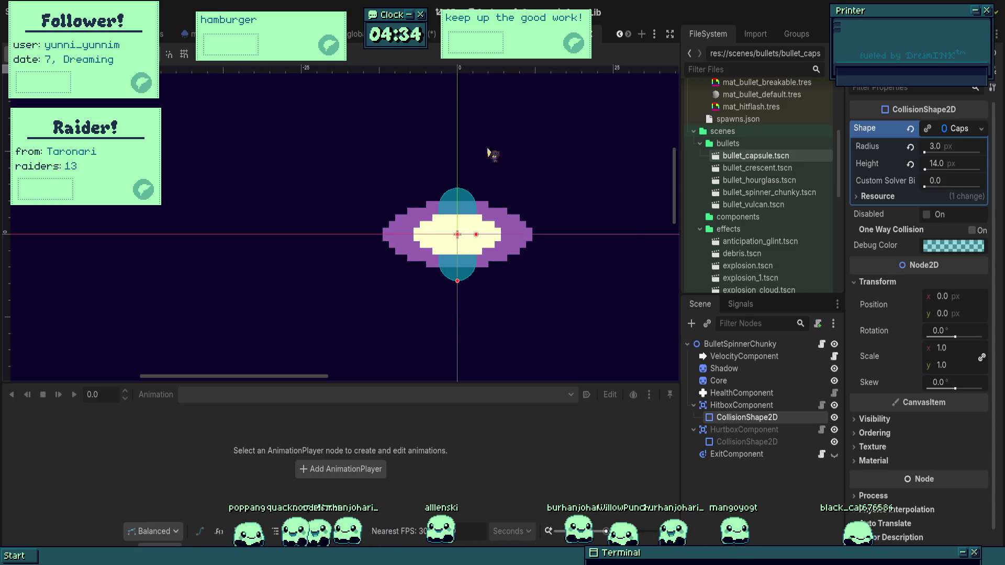
- Set the rotation of both the Hitbox and Hurtbox CollisionShape2D nodes to 90°
scroll(575, 223, "up", 2)
left_click(766, 408)
left_click(765, 417)
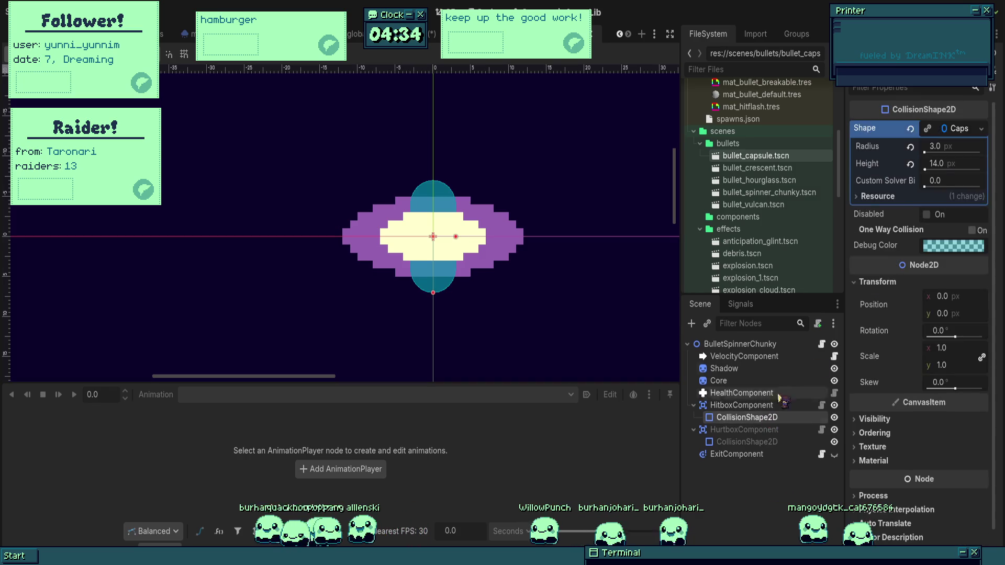
left_click_drag(956, 336, 962, 337)
left_click(953, 331)
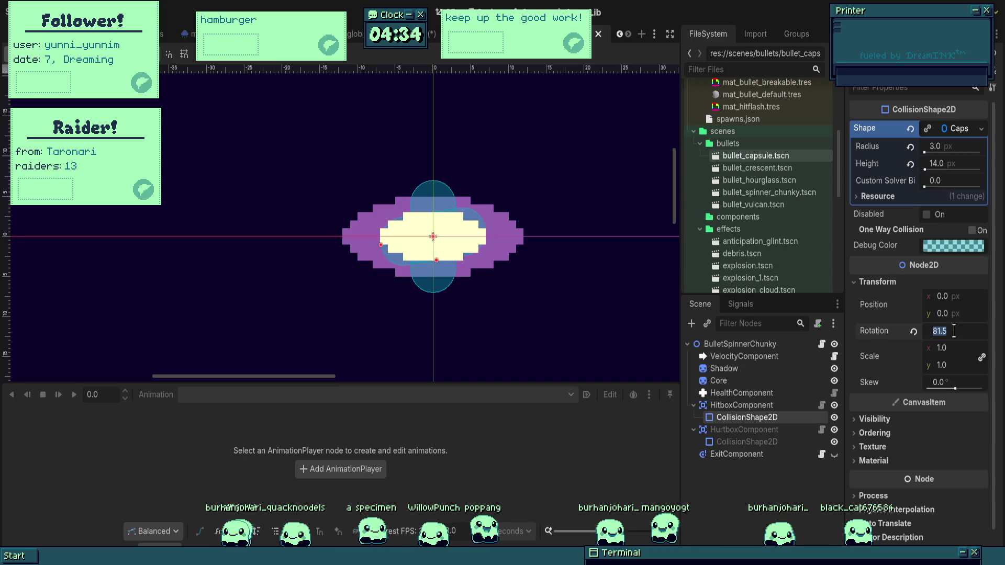
left_click(754, 442)
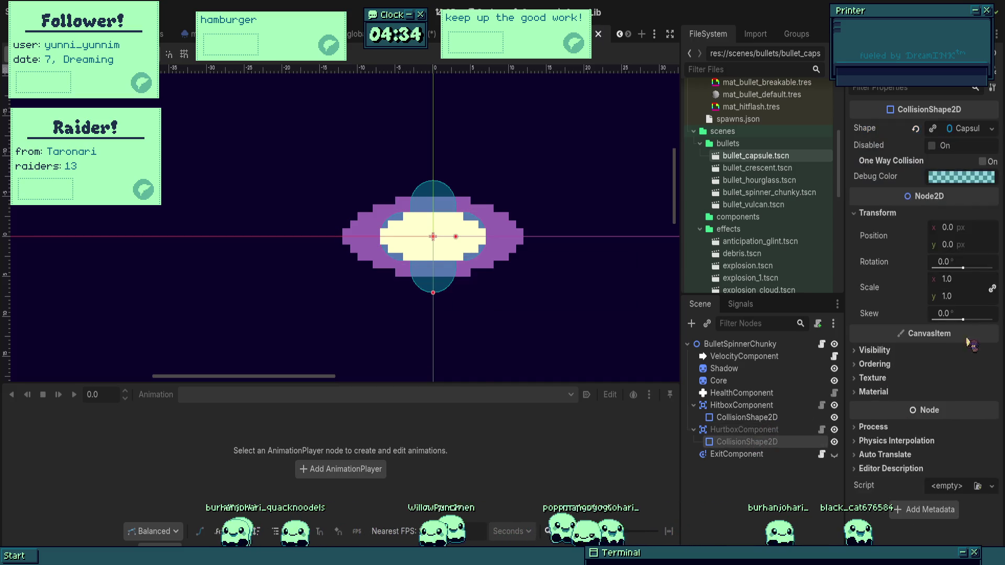
left_click(962, 265)
type("90")
key("Return")
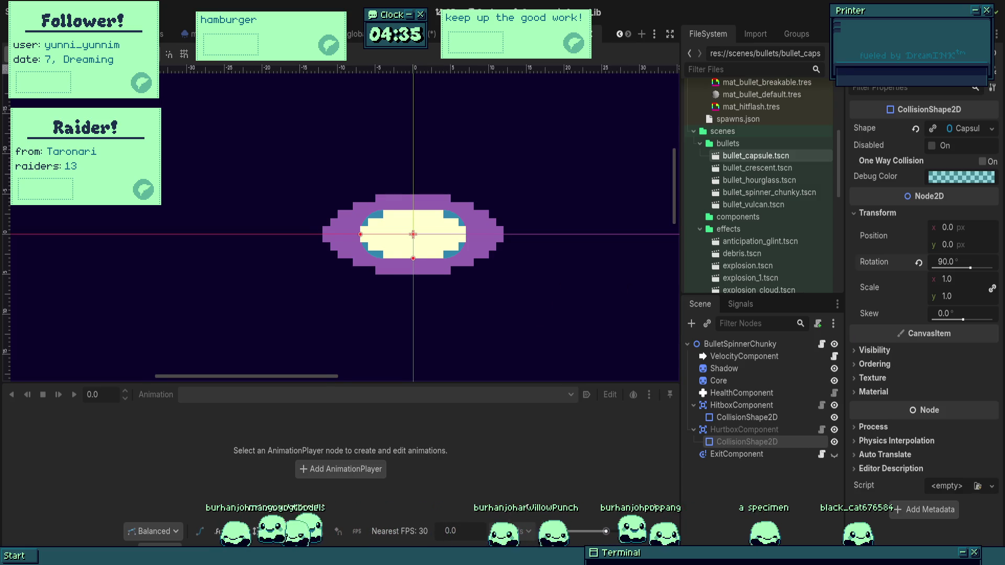
- Return to the Lunabug boss scene showing the Eyedrops weapon's bullet properties
scroll(524, 258, "down", 2)
scroll(524, 258, "down", 1)
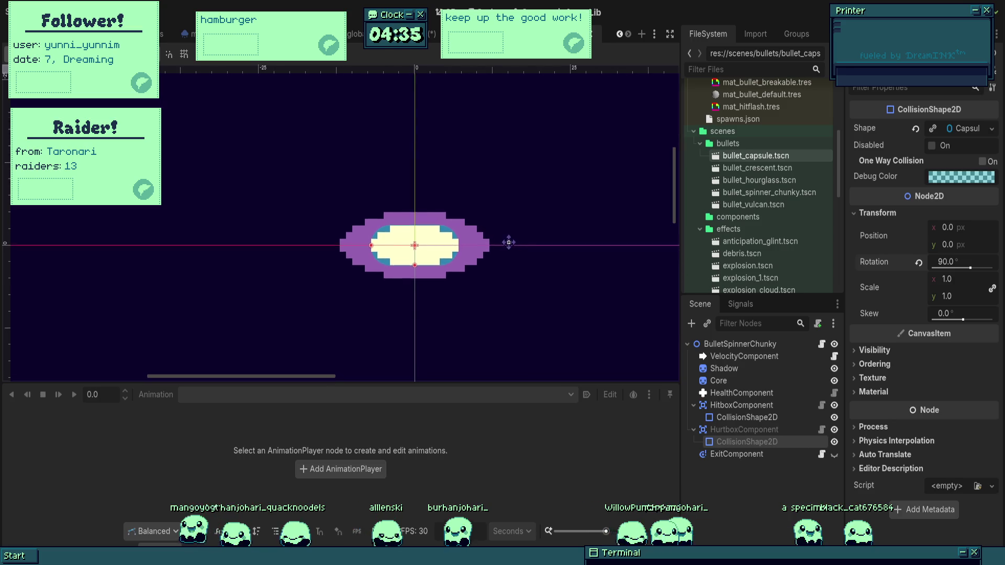
key("ctrl+Tab")
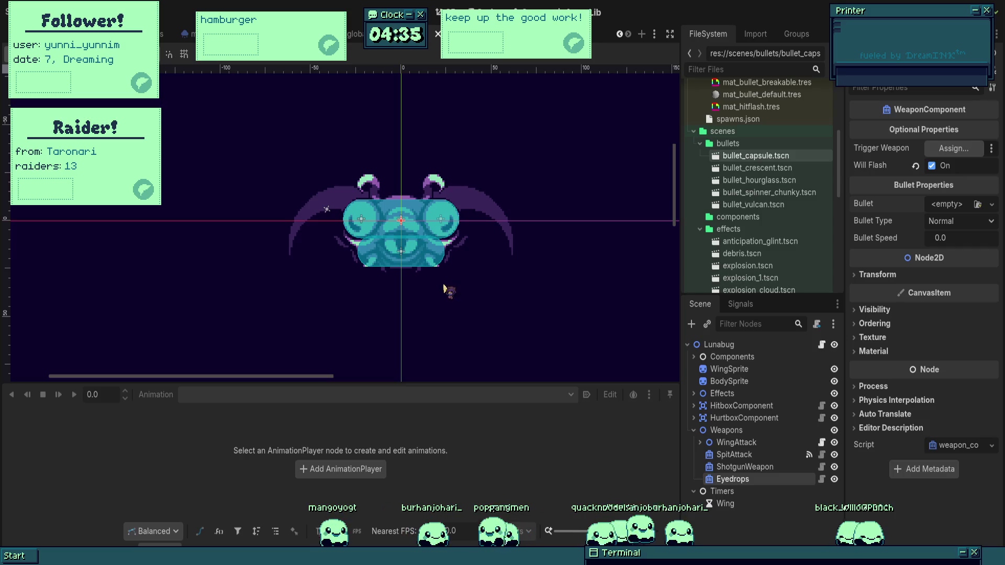
- Assign bullet_capsule.tscn as the Eyedrops Bullet and add a Timer child under Timers
key("ctrl+z")
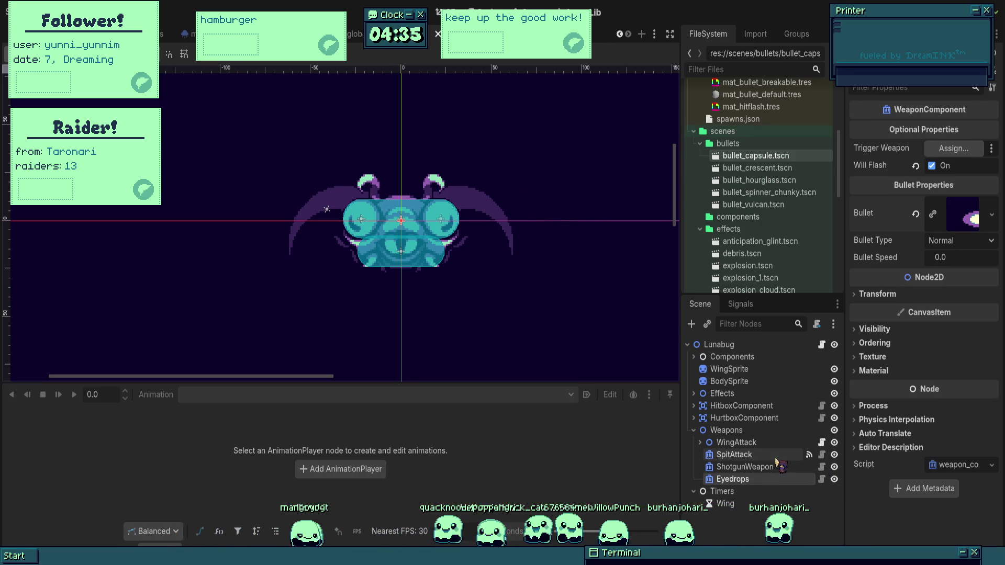
key("Down")
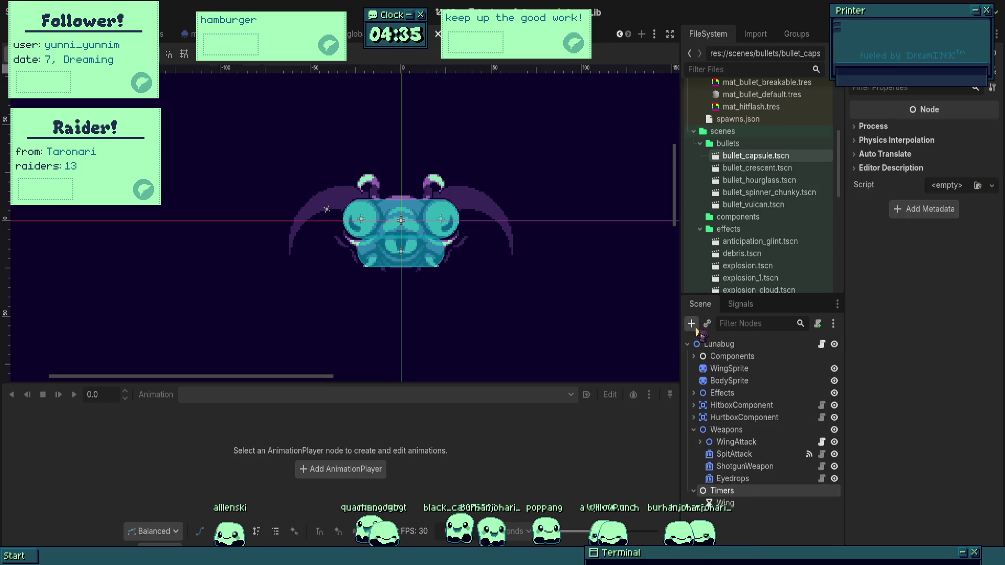
key("Return")
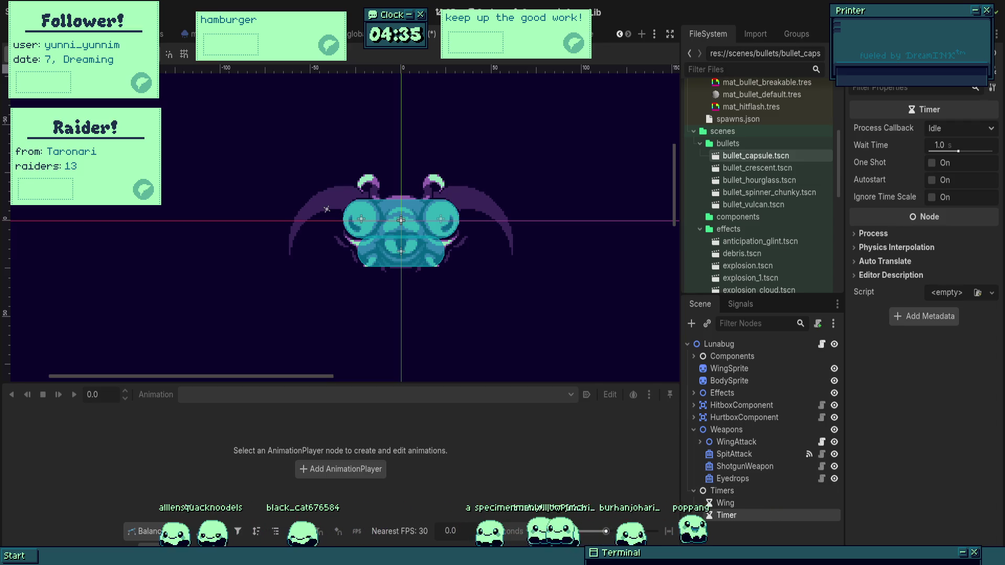
- Name the new timer 'Eyedrops' and start editing its 1.0 s wait time
type("Eye Drops")
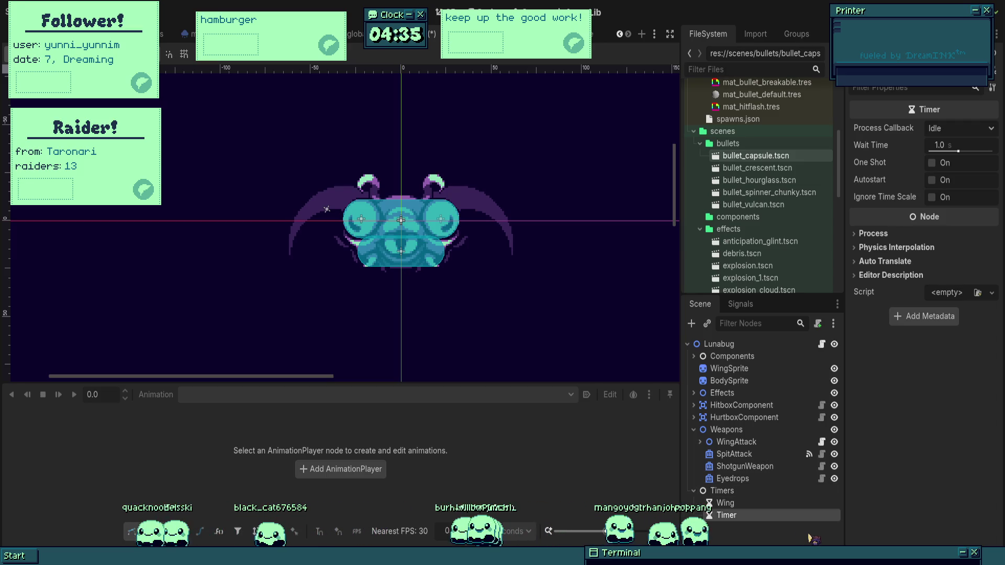
key("Return")
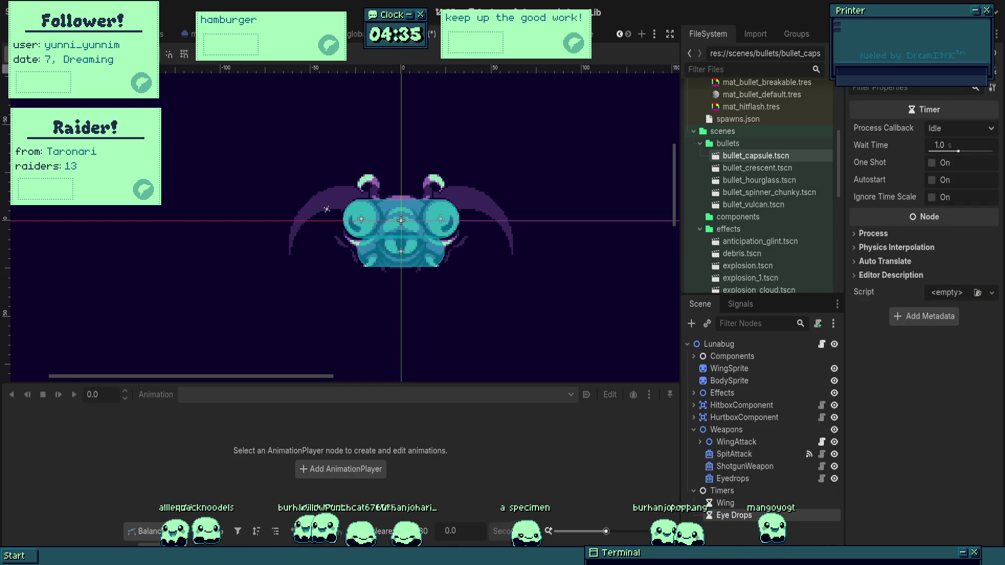
type("Eyedrops")
key("Return")
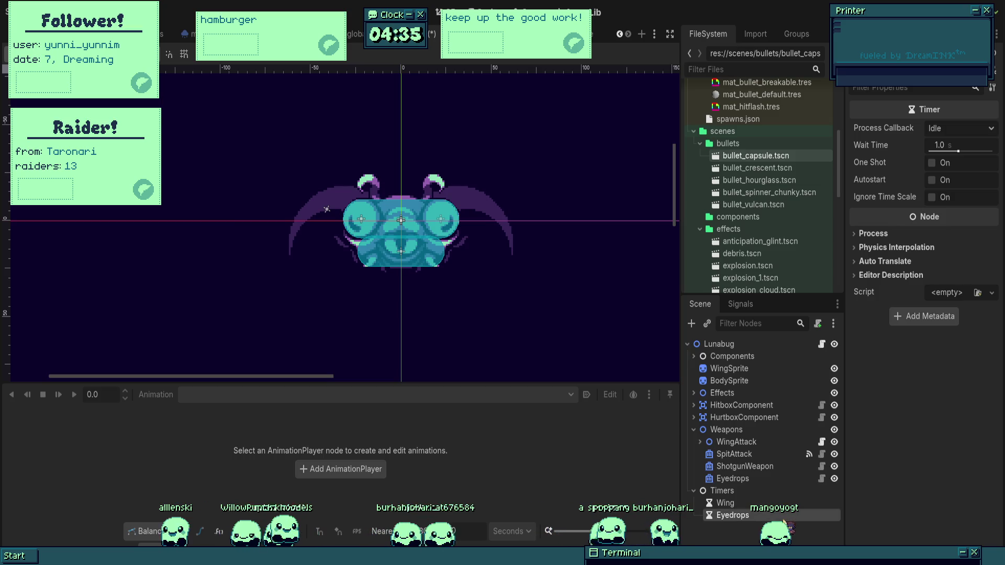
left_click(951, 147)
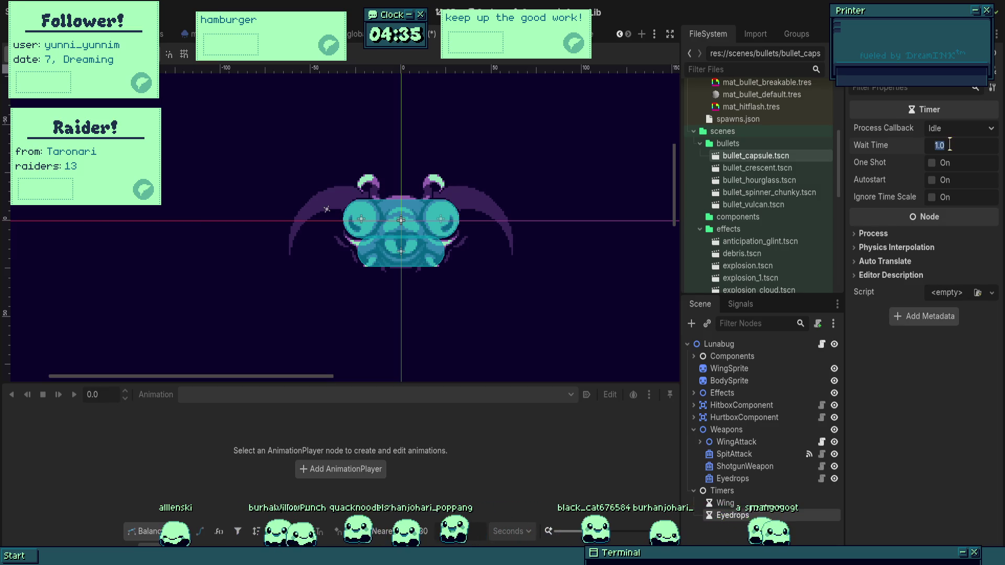
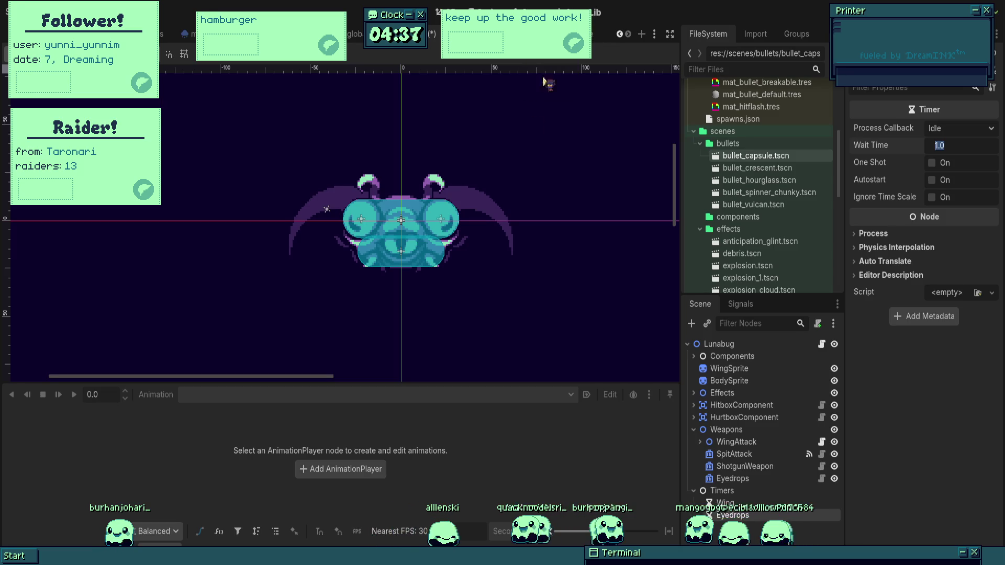
- Keep the Eyedrops timer at 1.0 s and connect its timeout to _on_eyedrops_timeout, selecting the pass placeholder
scroll(540, 81, "left", 2)
left_click(759, 515)
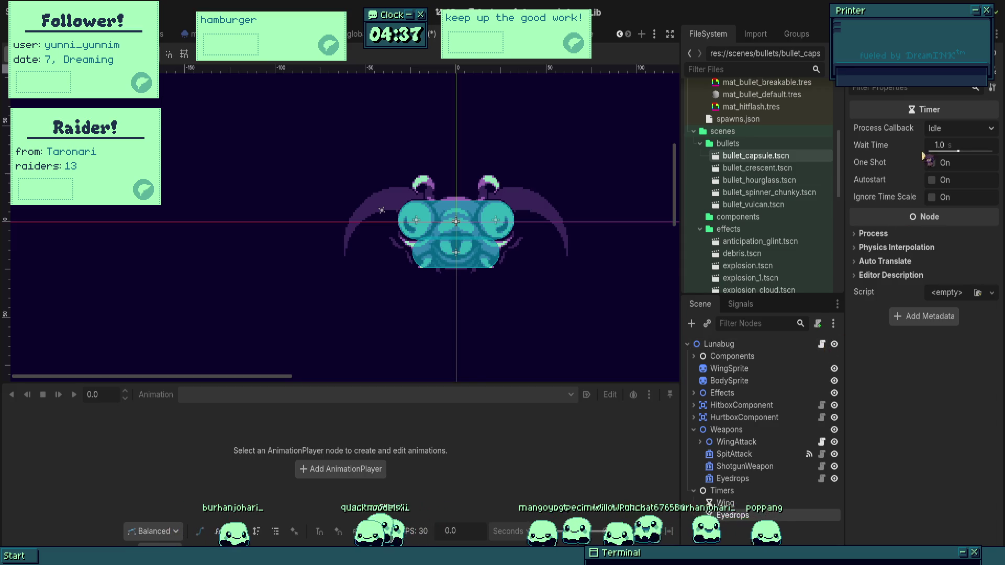
left_click(750, 309)
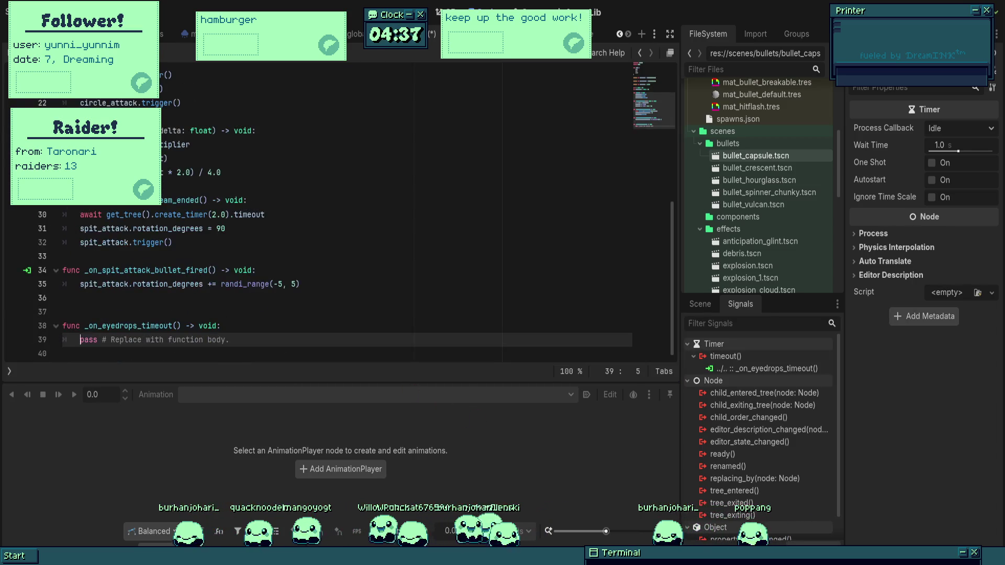
left_click_drag(80, 340, 204, 339)
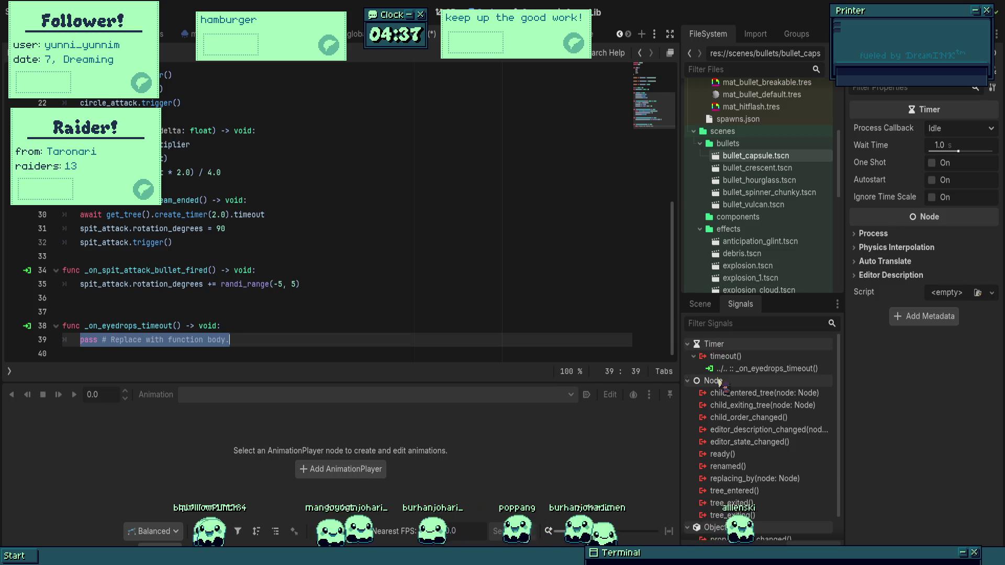
- Return to the Lunabug node and place the caret among the script's exported variables
left_click(700, 304)
scroll(391, 263, "up", 5)
scroll(391, 263, "up", 2)
left_click(309, 244)
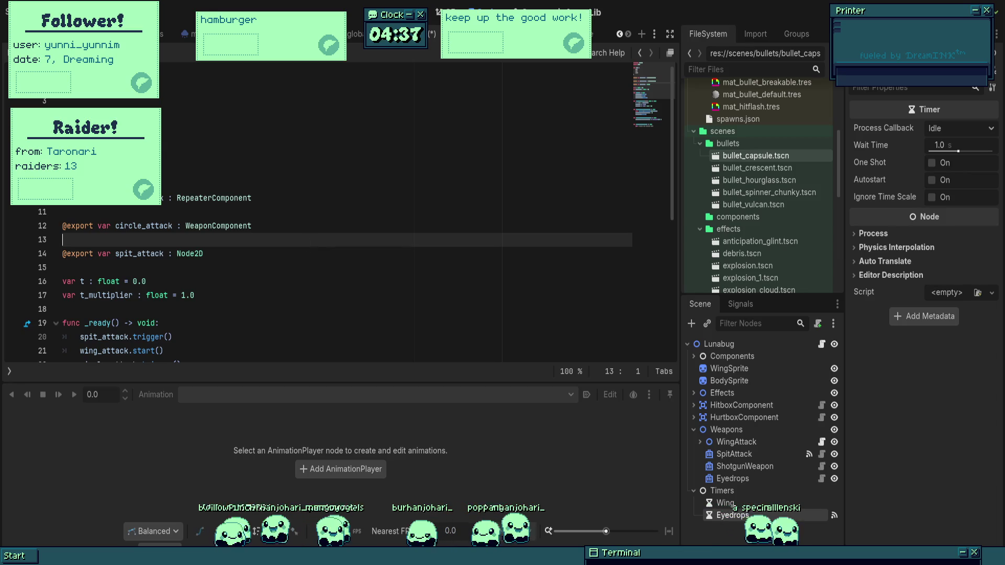
left_click(203, 253)
key("Return")
key("Return")
type("@export var eye")
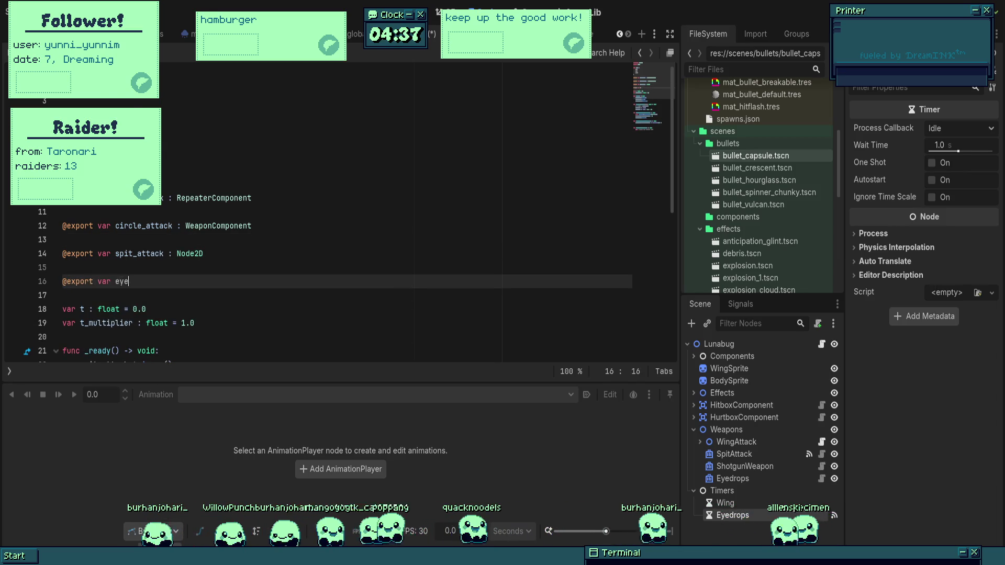
key("ctrl+z")
type("eyedrops.trigger()")
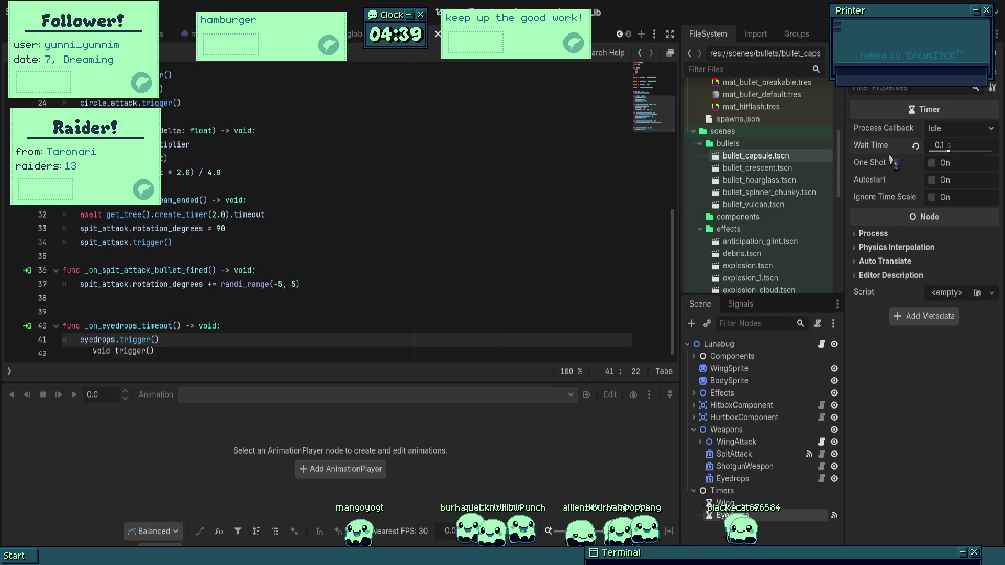
- Save, give the Eyedrops timer a 0.1 s wait with Autostart on, and run the game
key("ctrl+s")
left_click(725, 503)
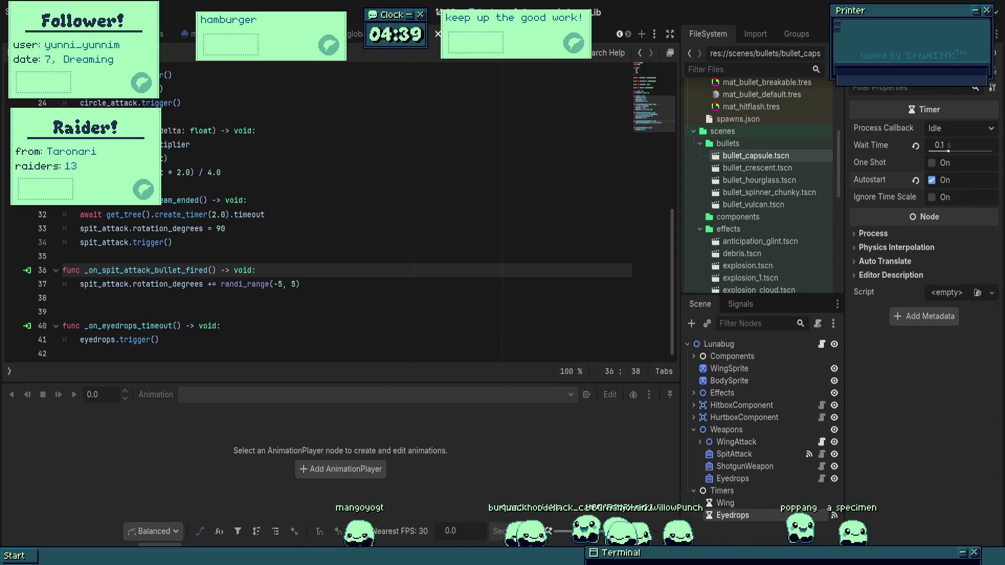
key("F5")
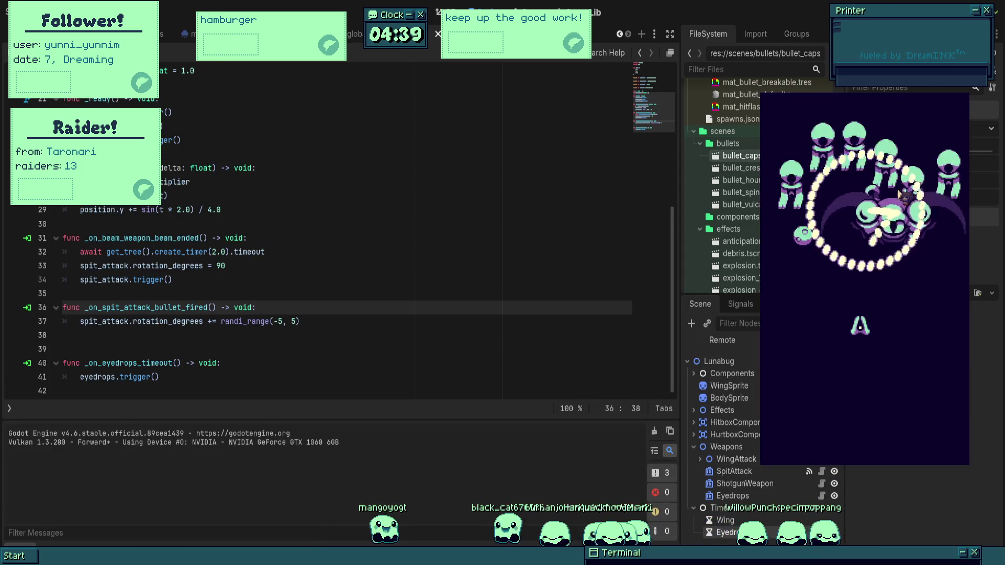
- Stop the game and give the Eyedrops weapon bullet speed 72 and 90° rotation
key("Down")
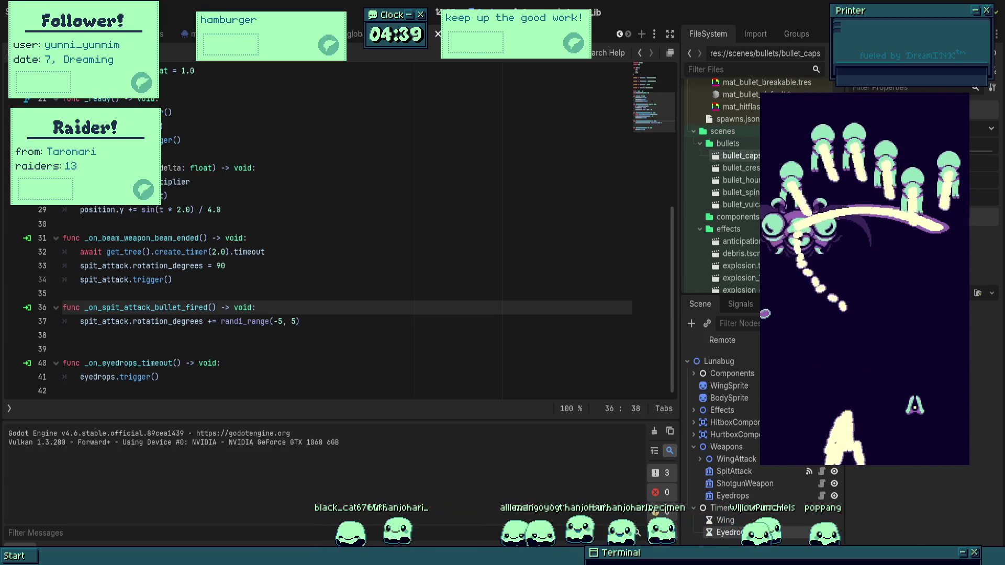
key("F8")
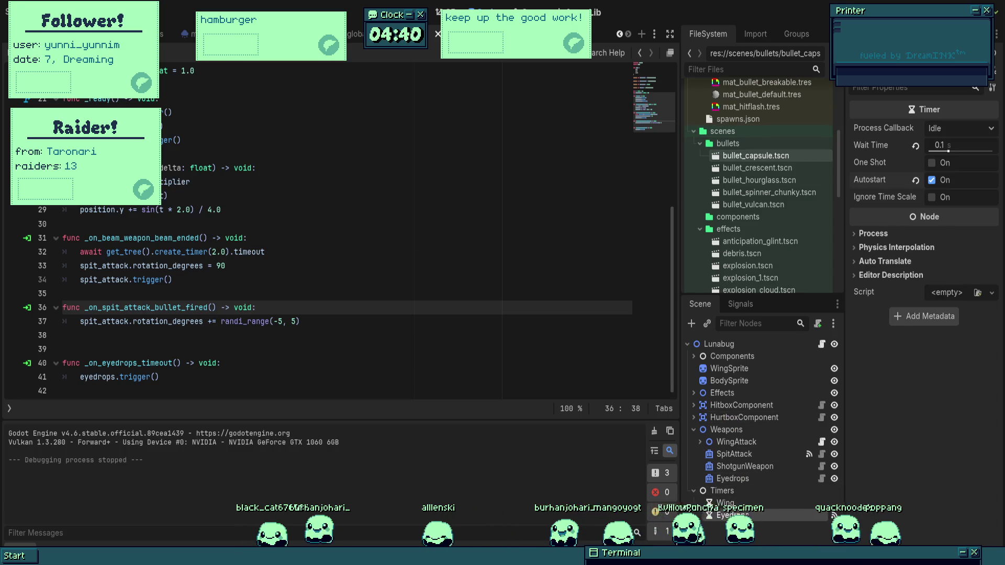
left_click(746, 479)
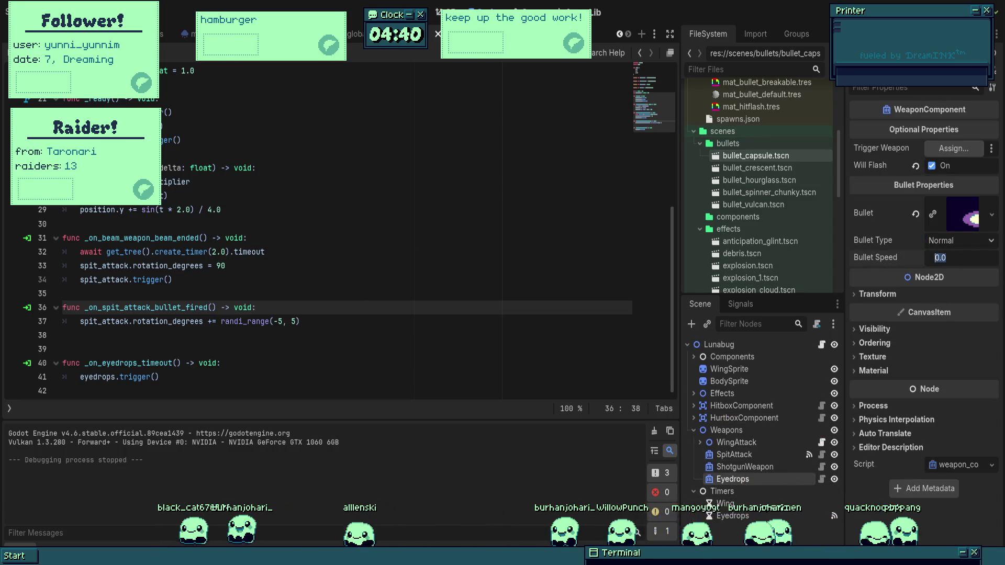
type("67")
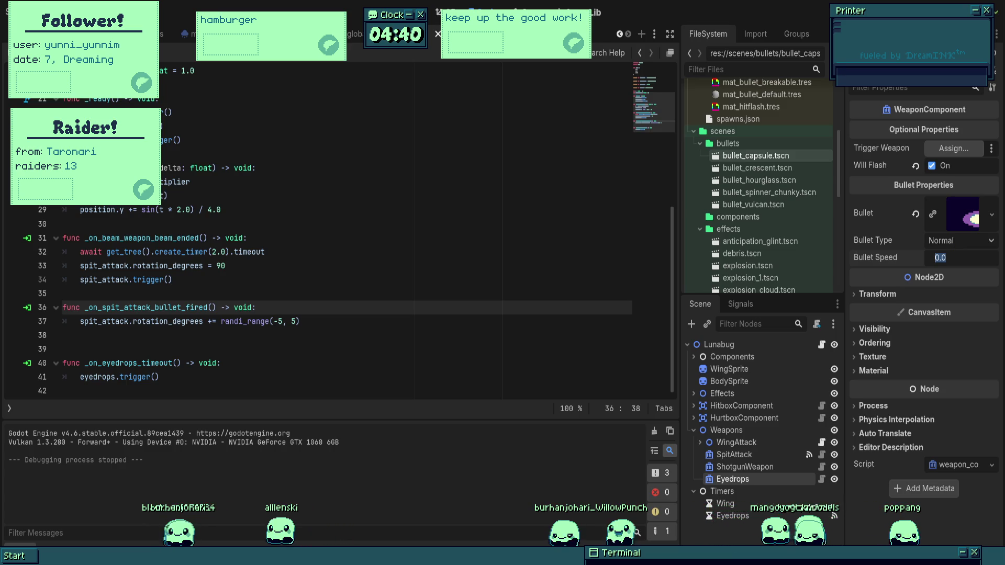
key("BackSpace")
key("BackSpace")
type("72")
key("Return")
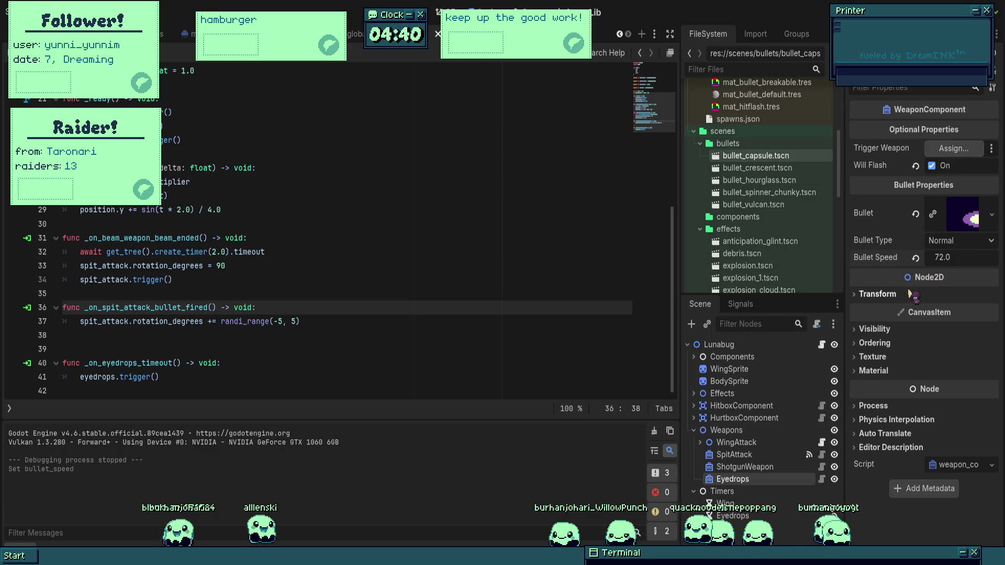
left_click(877, 295)
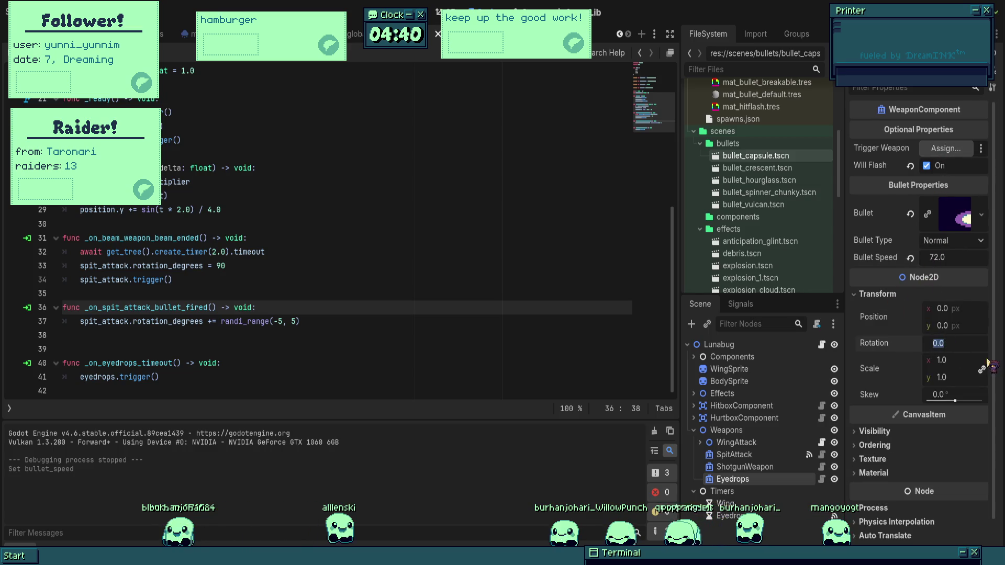
left_click(973, 343)
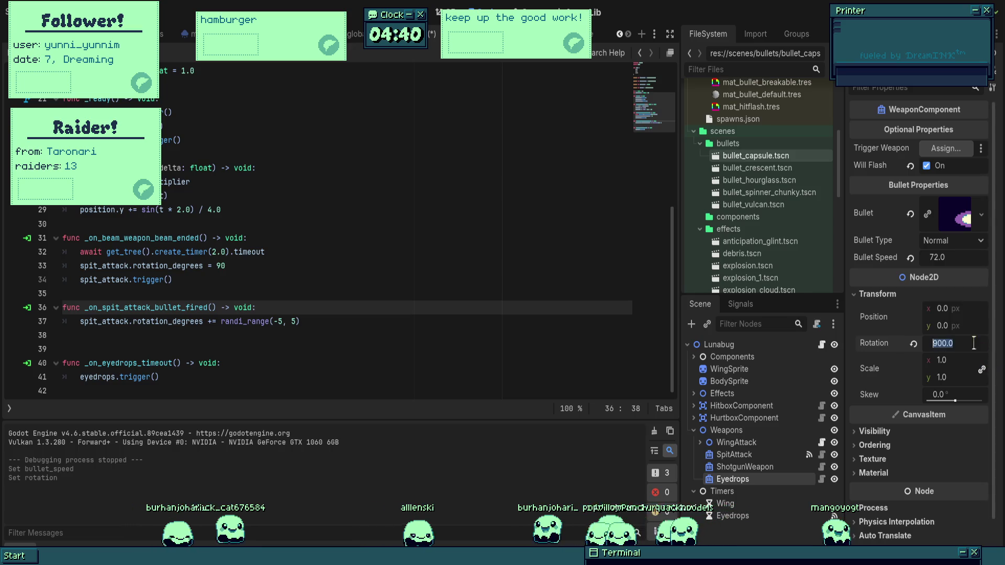
key("Return")
- Test-run the game, then slow the Eyedrops timer's wait time to 0.8 s
key("F5")
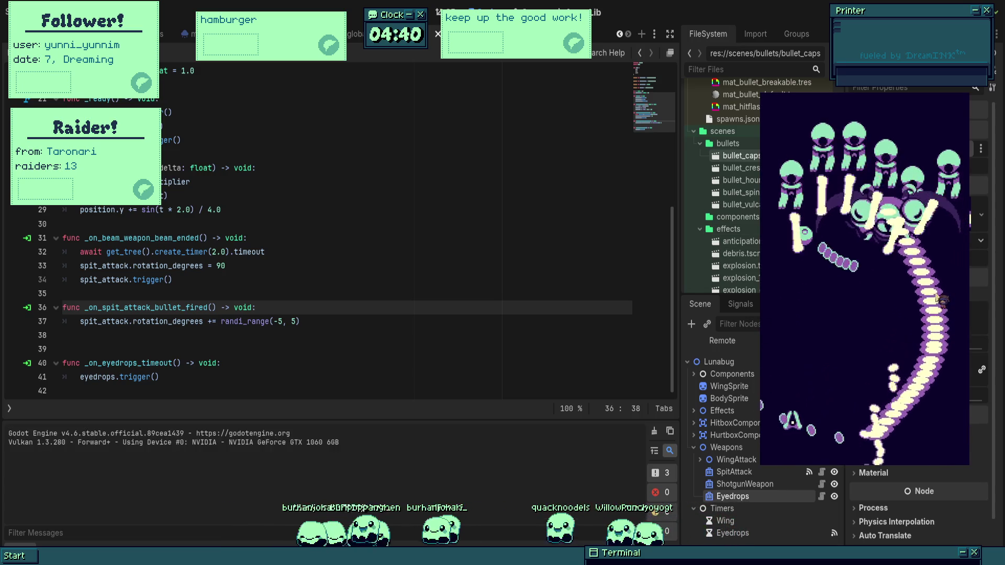
key("Left")
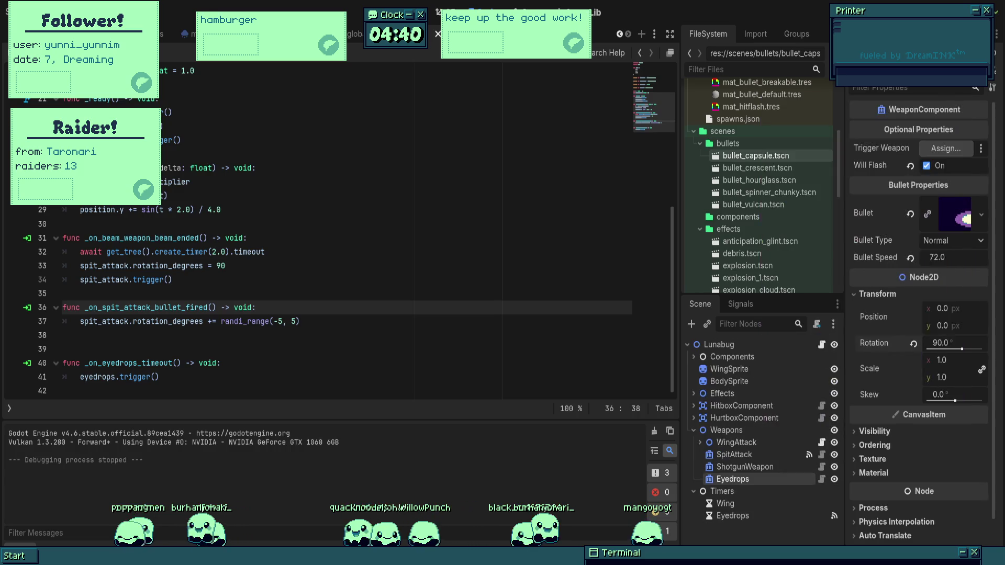
left_click(774, 515)
left_click(959, 144)
type(".8")
key("Return")
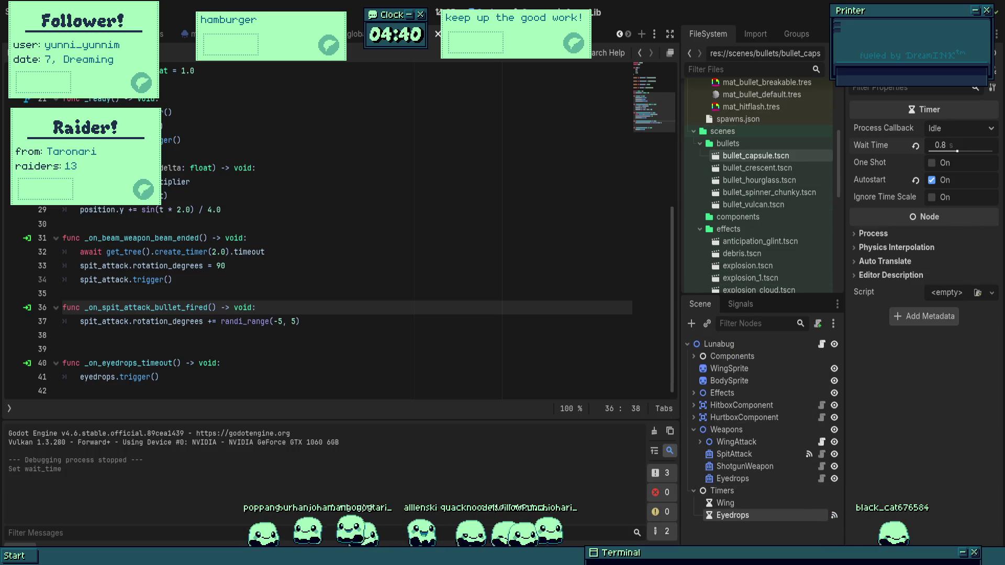
left_click(734, 480)
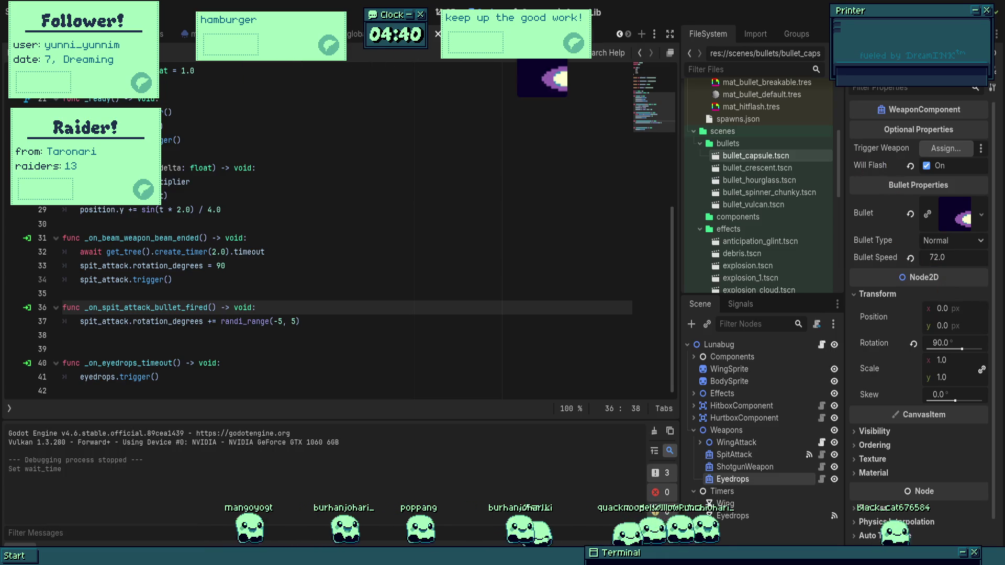
- Set the bullet scene's root Rotation Copy to its VelocityComponent
left_click(523, 33)
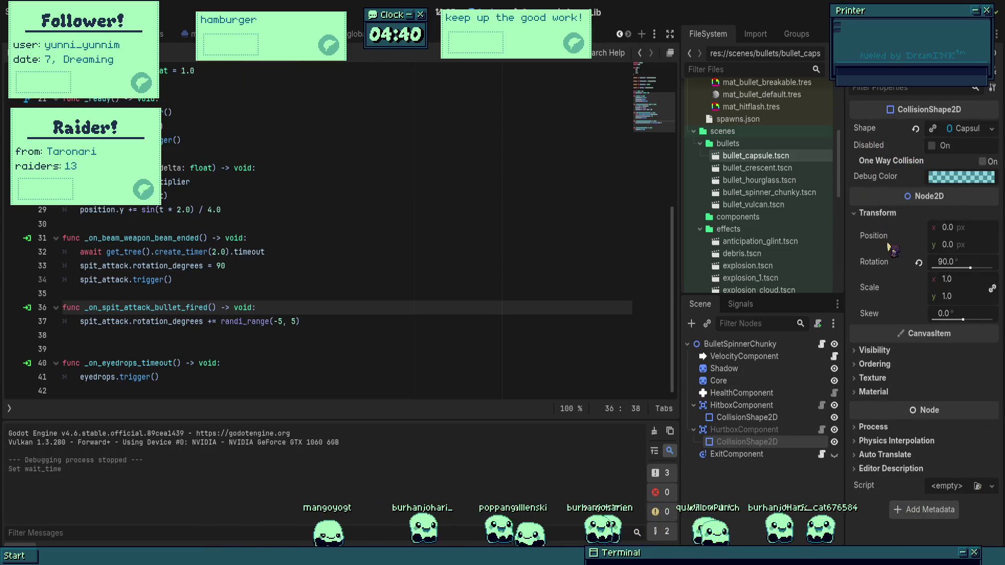
left_click(749, 357)
left_click(747, 346)
left_click(749, 357)
left_click(748, 346)
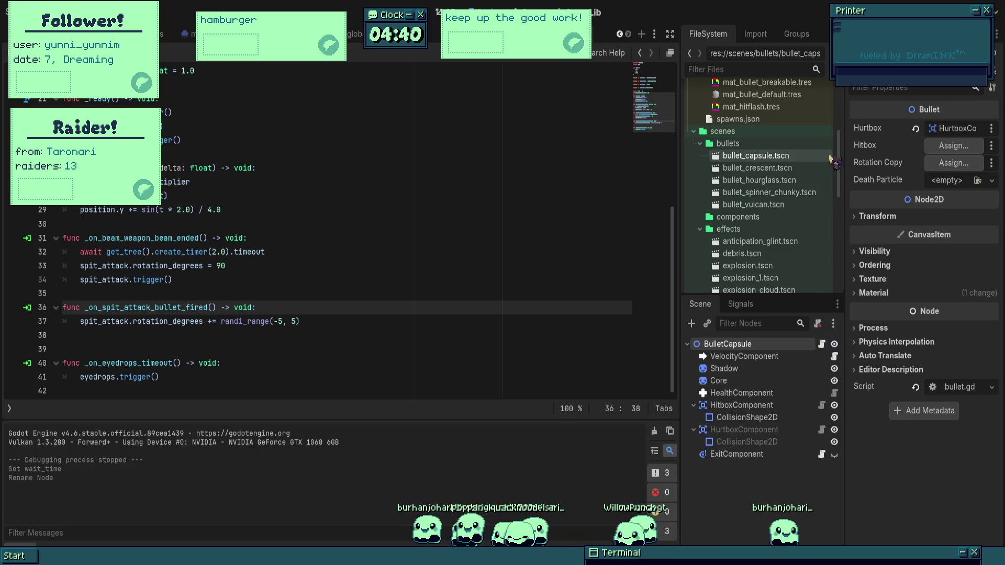
left_click(466, 195)
- Test-run and stop the game, then switch to the Player scene
key("F5")
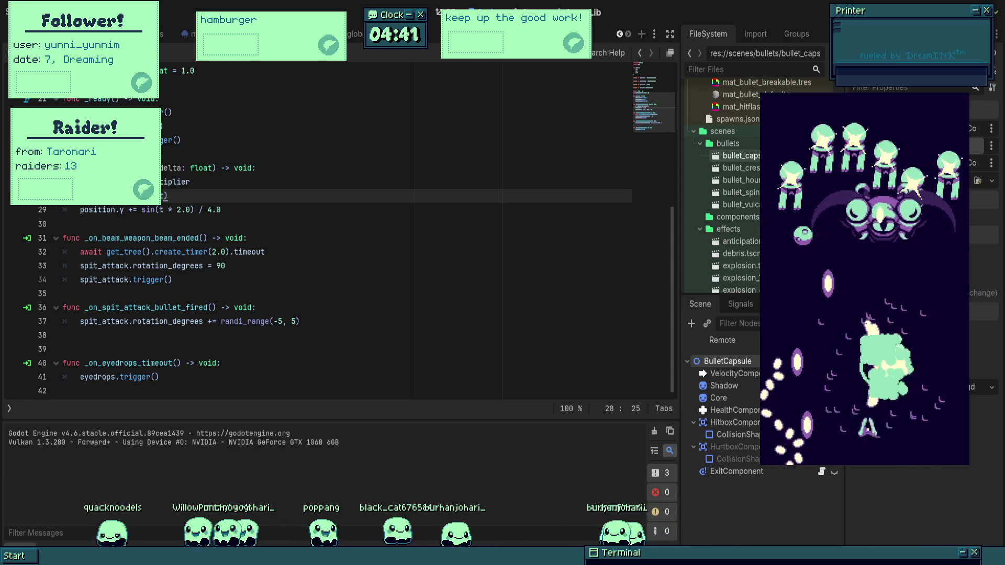
key("F8")
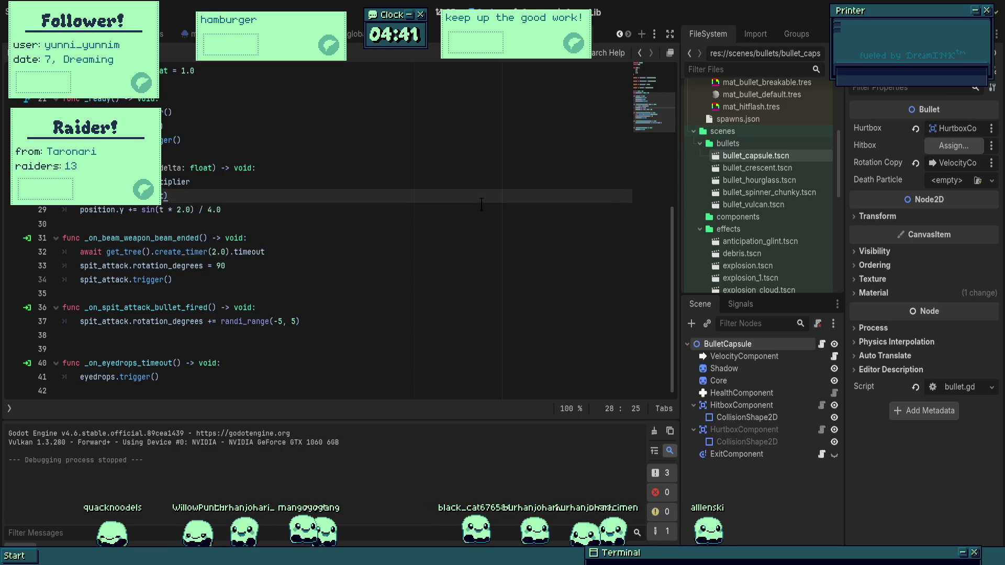
key("ctrl+F1")
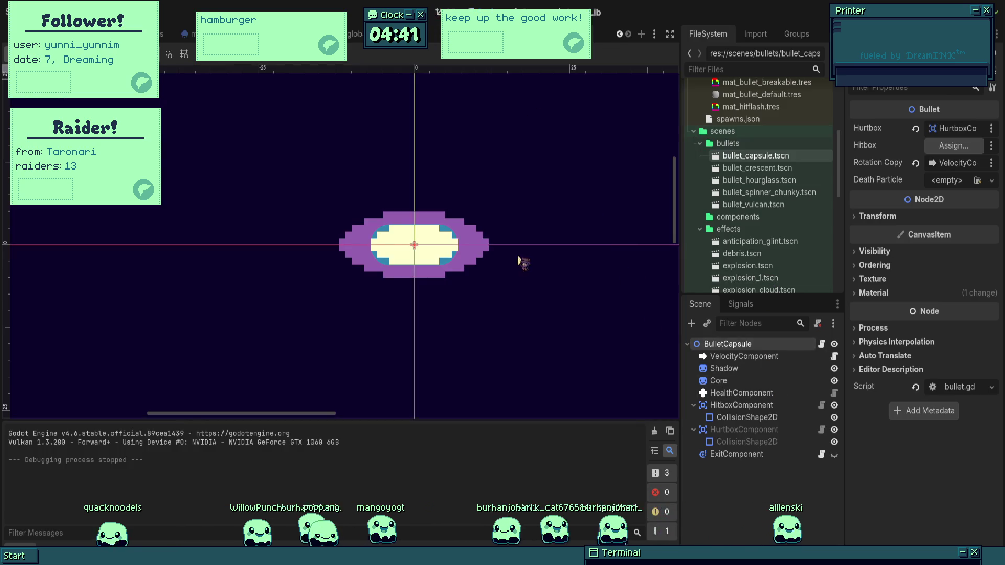
key("ctrl+Tab")
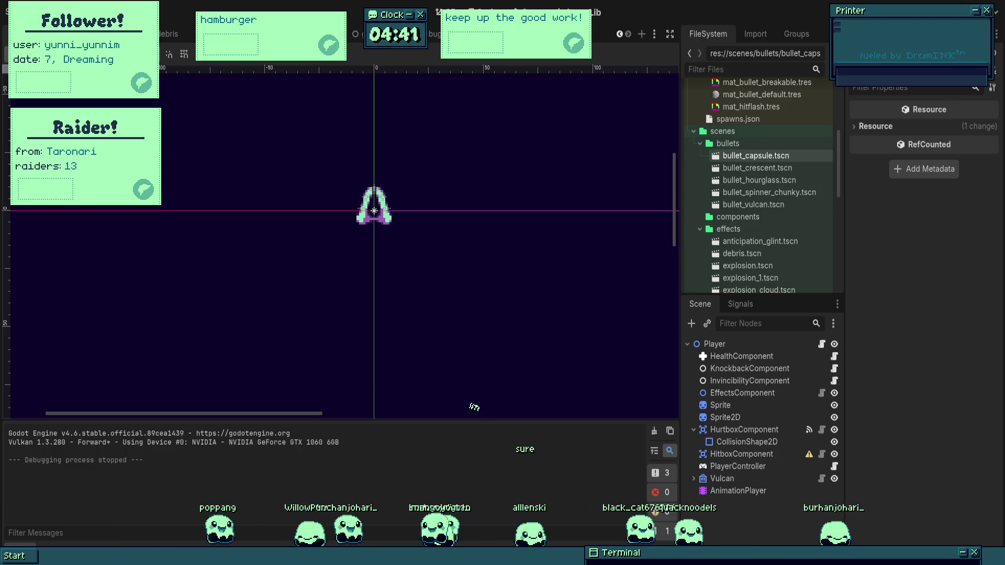
- Look over the Player script, then go back to the Player's 2D view
key("ctrl+F3")
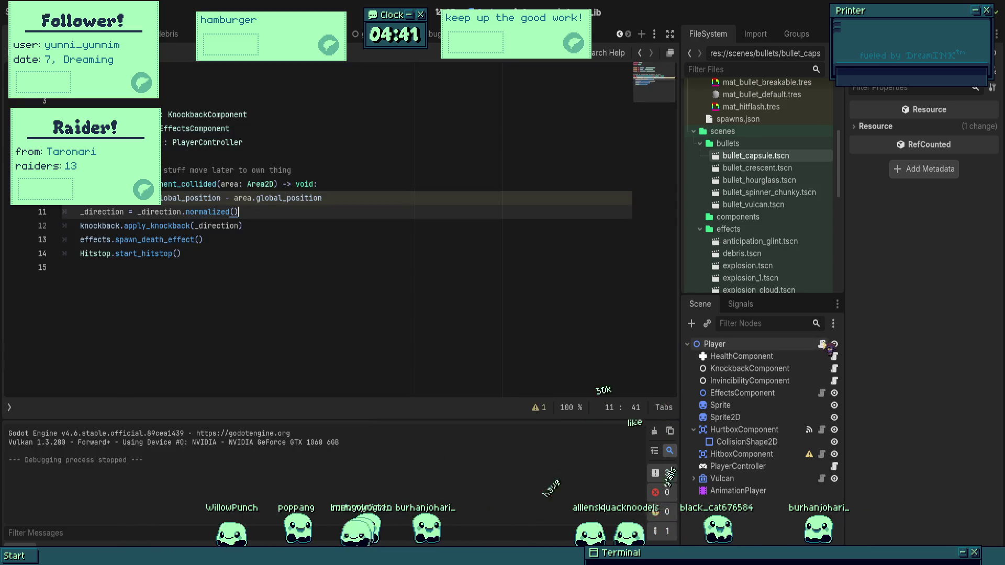
key("ctrl+F1")
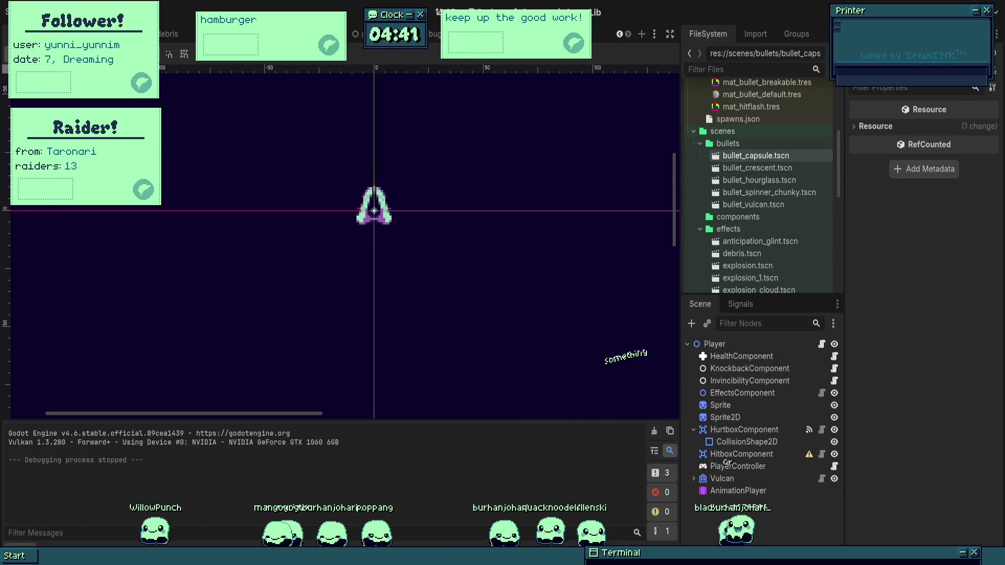
scroll(437, 204, "down", 3)
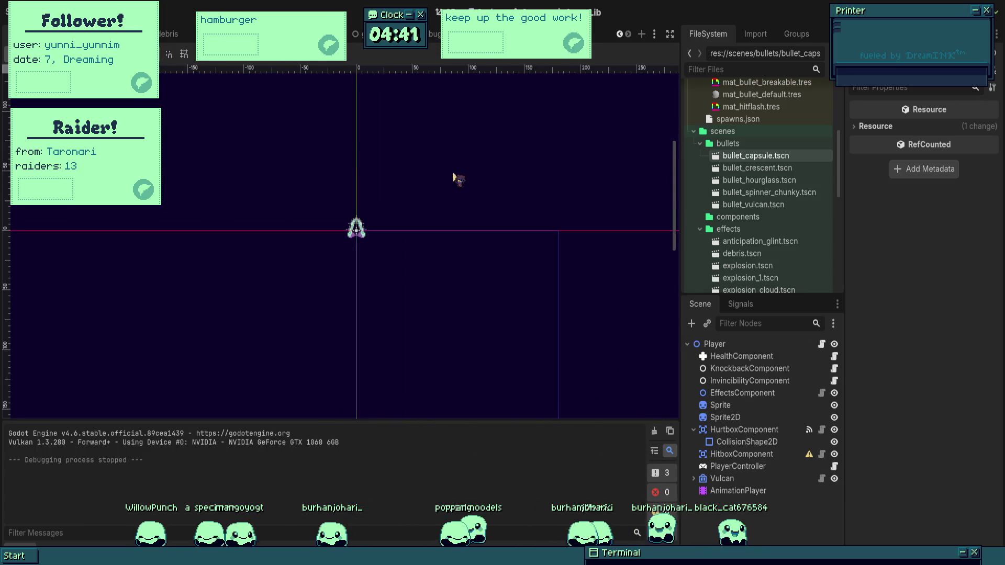
scroll(453, 177, "up", 2)
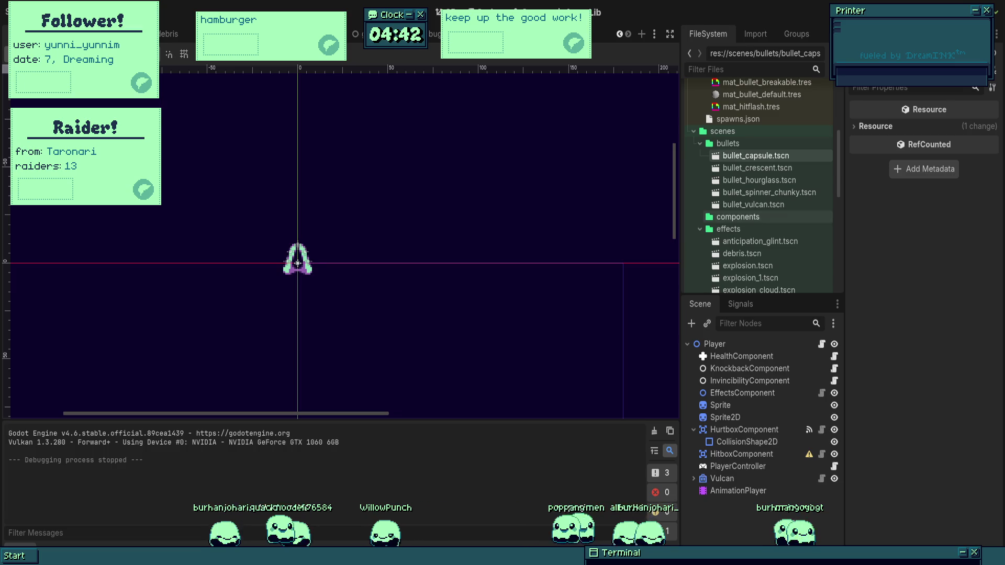
- Open bullet_capsule.tscn from the FileSystem, then cycle scene tabs back to Lunabug
double_click(756, 156)
key("ctrl+shift+w")
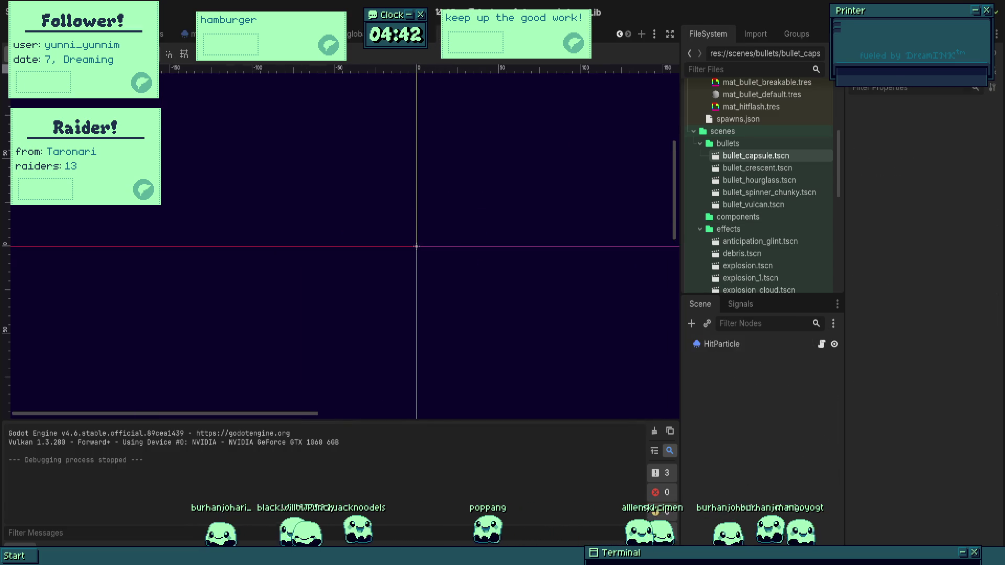
key("ctrl+shift+w")
key("ctrl+Tab")
key("ctrl+Tab")
key("ctrl+Tab")
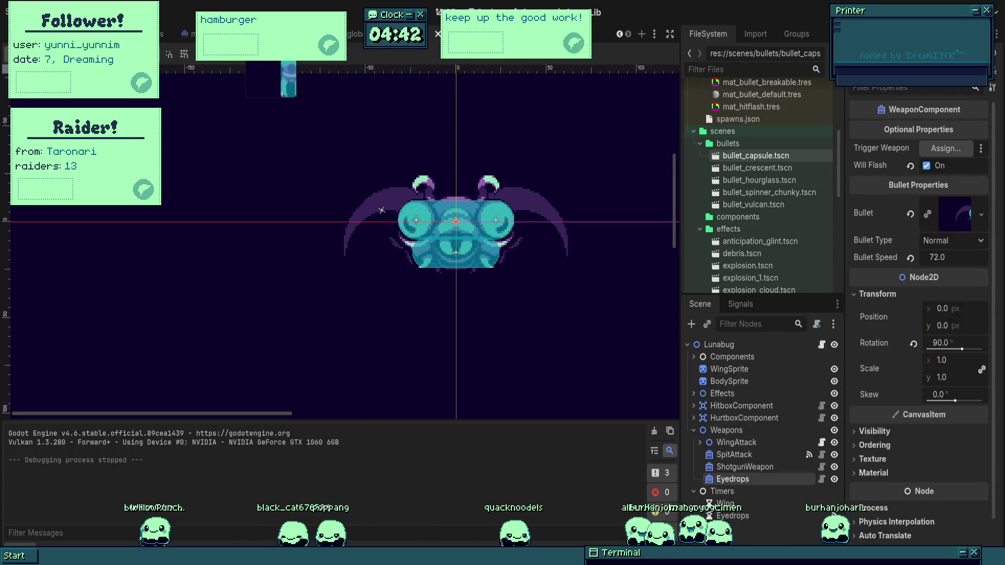
- Duplicate the Eyedrops weapon node in the Lunabug scene, undoing an accidental collision-shape move
key("ctrl+Tab")
key("ctrl+Tab")
key("ctrl+Tab")
key("ctrl+Tab")
key("ctrl+Tab")
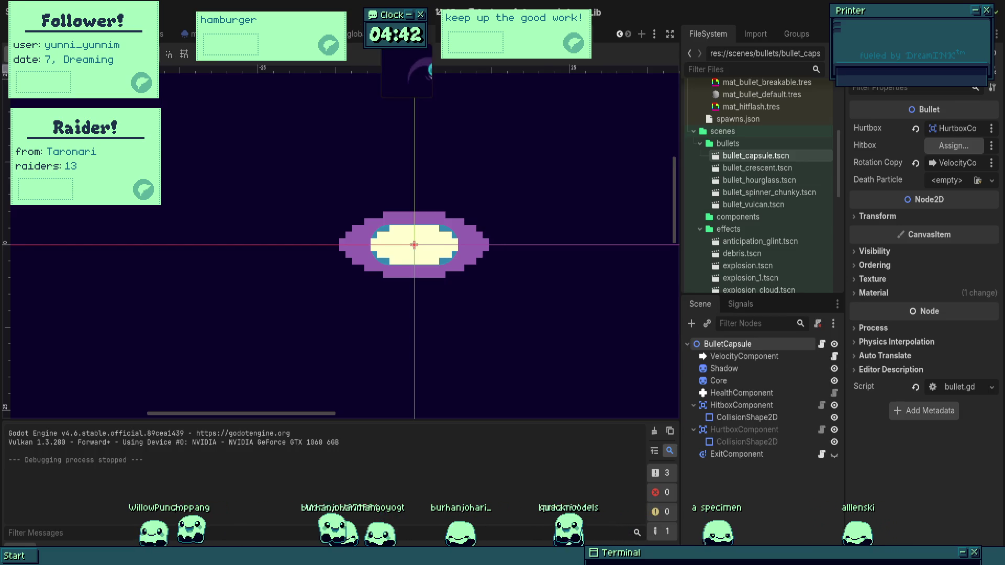
key("ctrl+Tab")
key("ctrl+Tab")
scroll(419, 183, "up", 3)
left_click(761, 480)
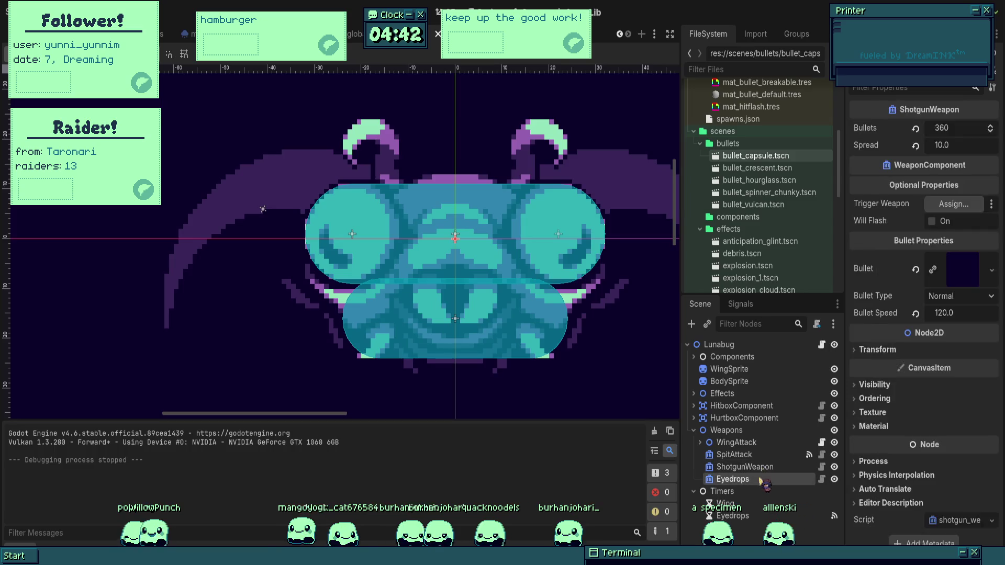
key("ctrl+d")
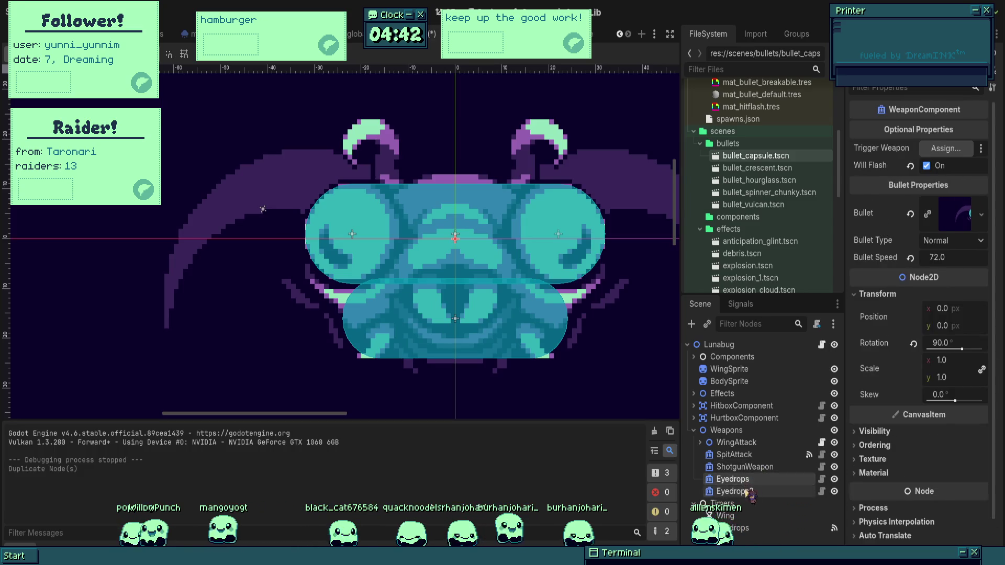
left_click_drag(456, 235, 260, 240)
key("ctrl+z")
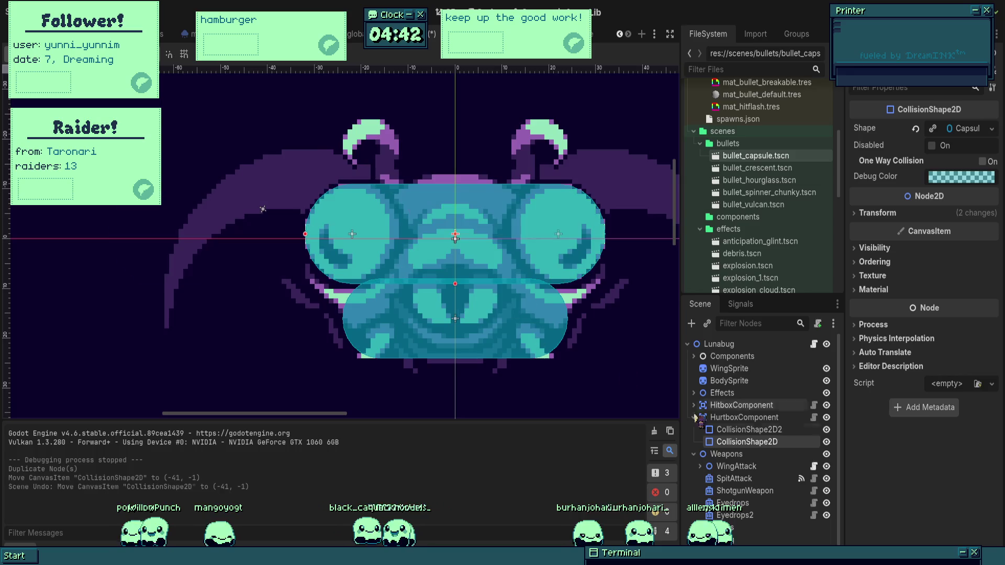
- Place Eyedrops at (-22, -1) and Eyedrops2 at (22, -1) over Lunabug's eyes and save
left_click(732, 503)
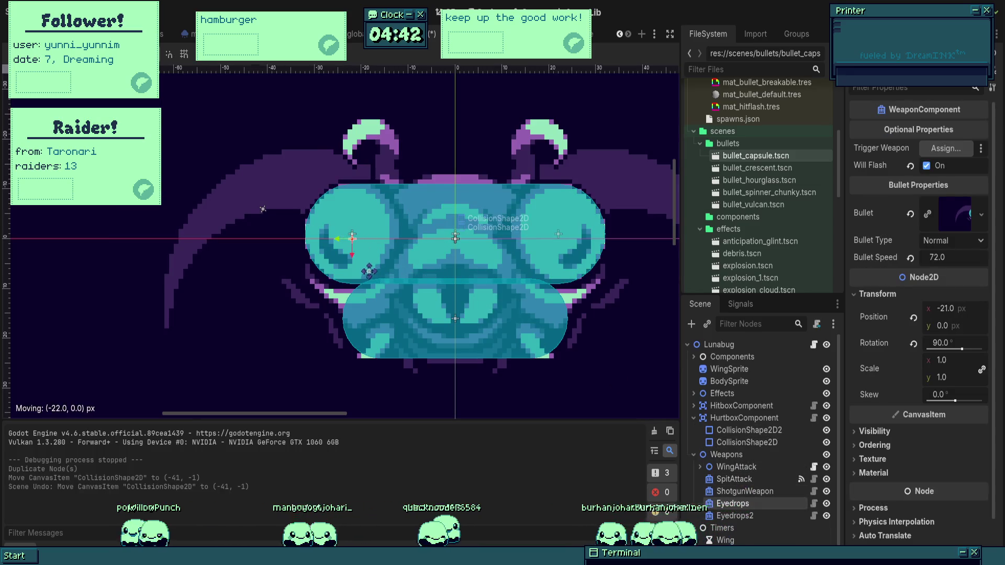
left_click_drag(369, 271, 368, 271)
scroll(369, 249, "up", 3)
scroll(367, 234, "down", 2)
key("ctrl+s")
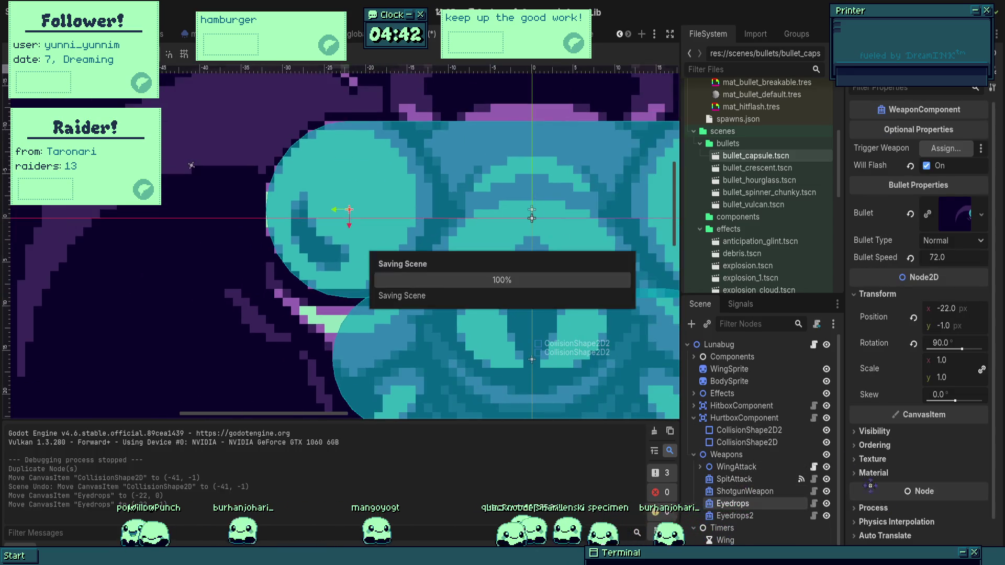
mouse_move(421, 337)
left_mouse_down()
mouse_move(606, 321)
mouse_move(598, 324)
left_mouse_up()
scroll(521, 300, "down", 2)
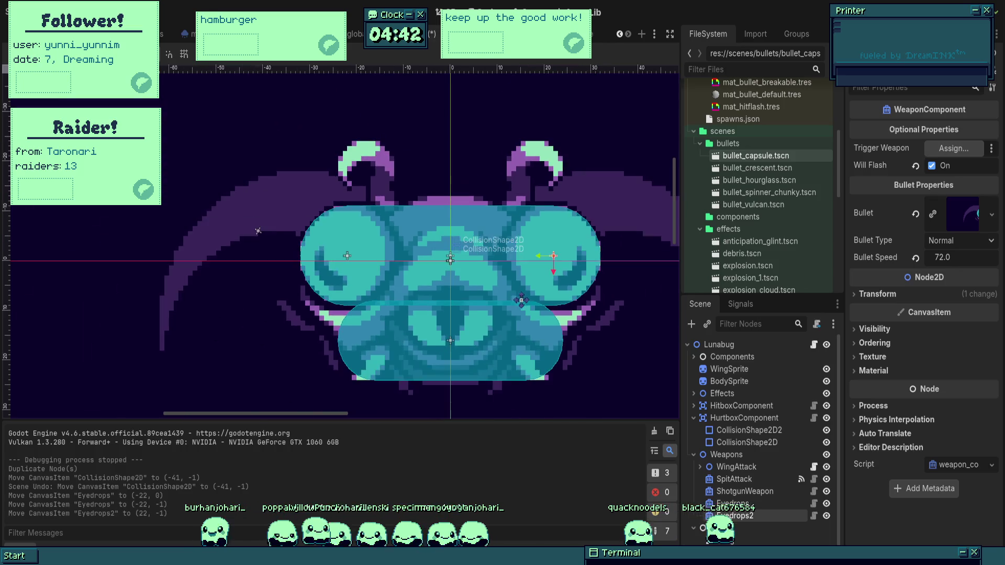
left_click(754, 504)
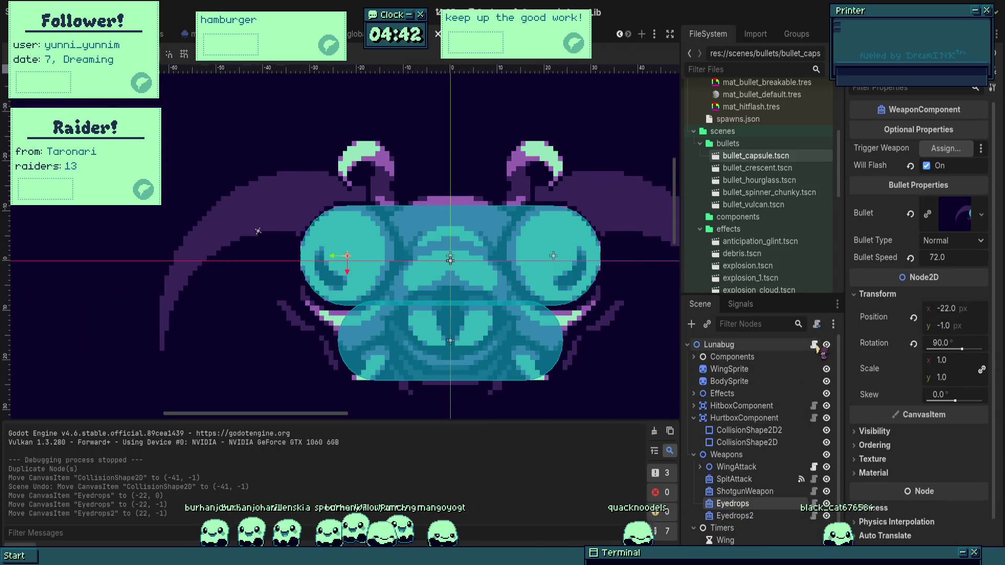
left_click(814, 345)
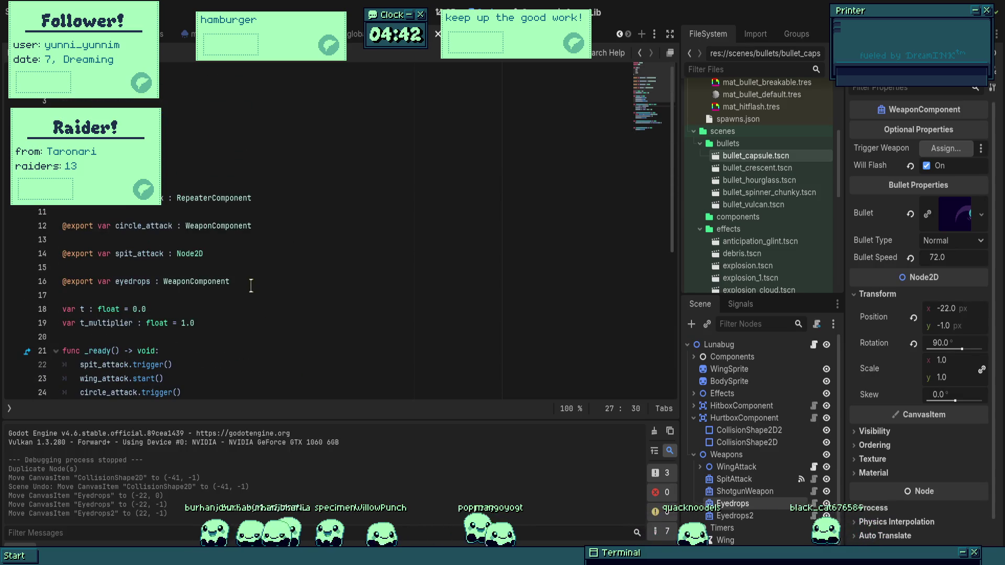
- Change the exported eyedrops variable's type to Array[WeaponComponent]
left_click(252, 281)
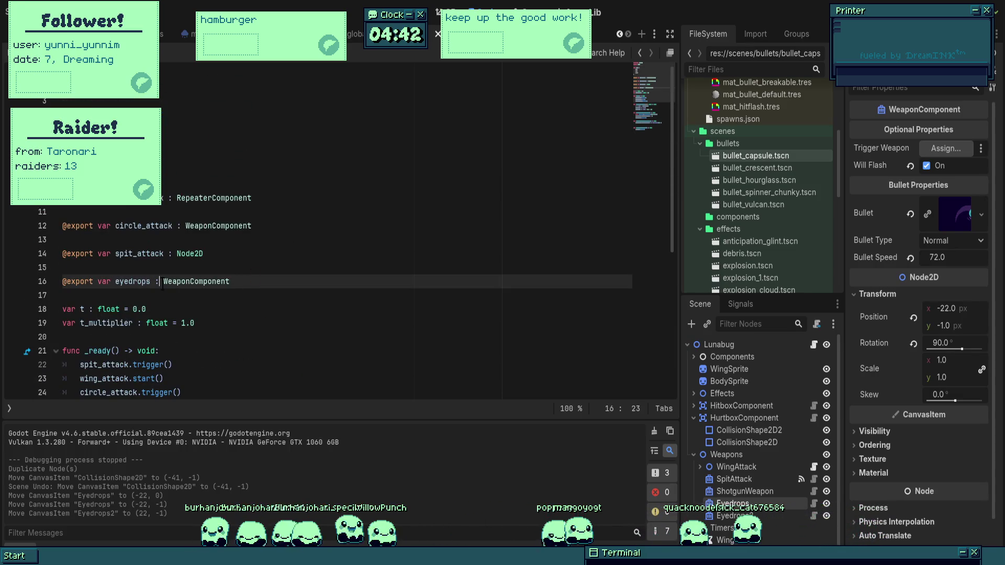
type("aRR")
key("Return")
type("[")
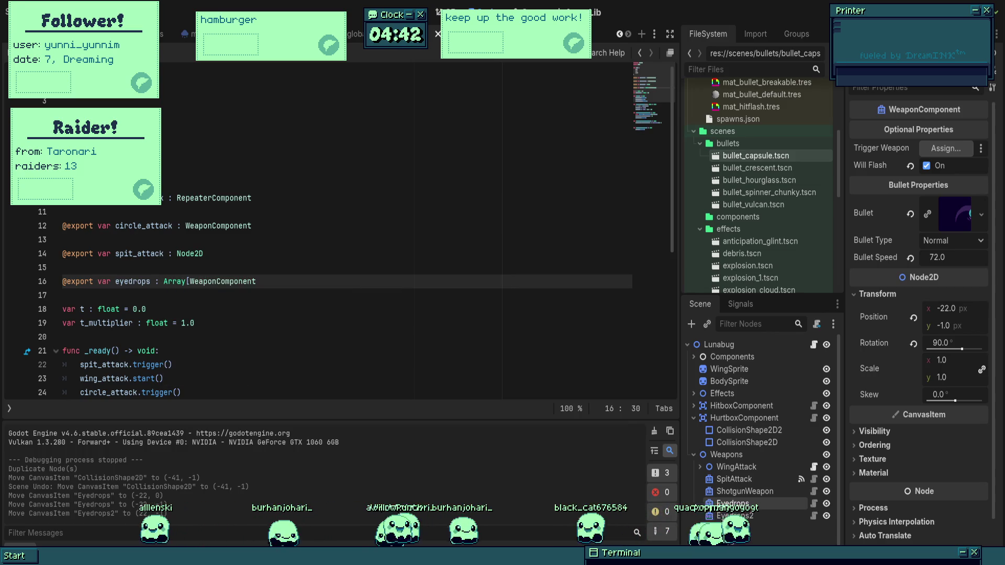
left_click(304, 282)
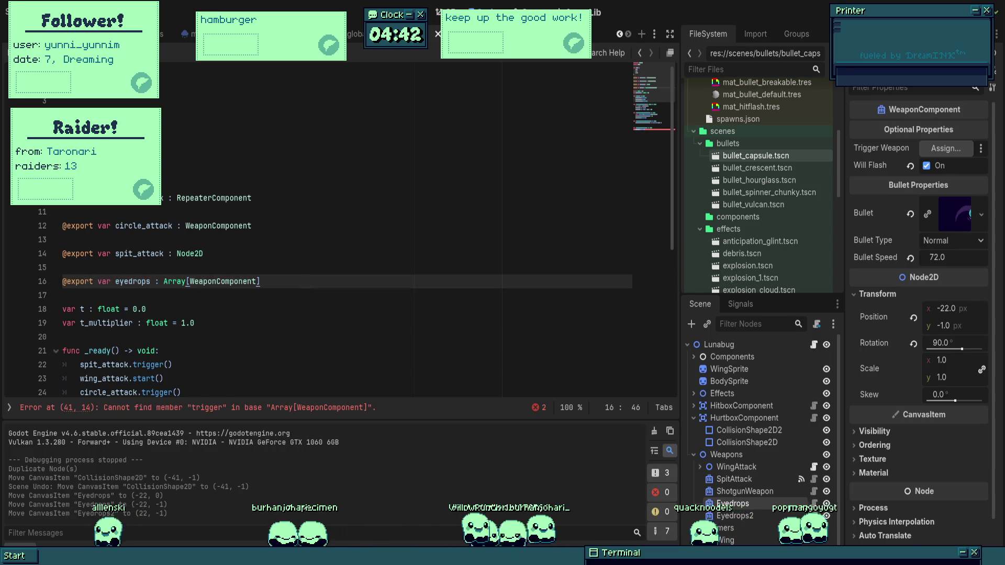
scroll(301, 295, "down", 6)
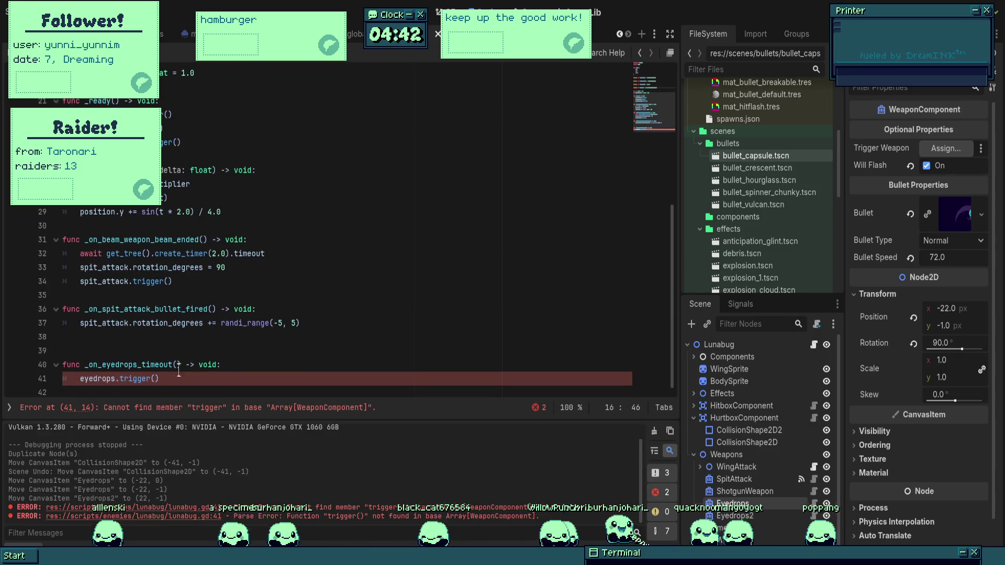
- Insert 'for i in eyedrops:' above the trigger call in _on_eyedrops_timeout
left_click(90, 381)
left_click(257, 366)
key("Return")
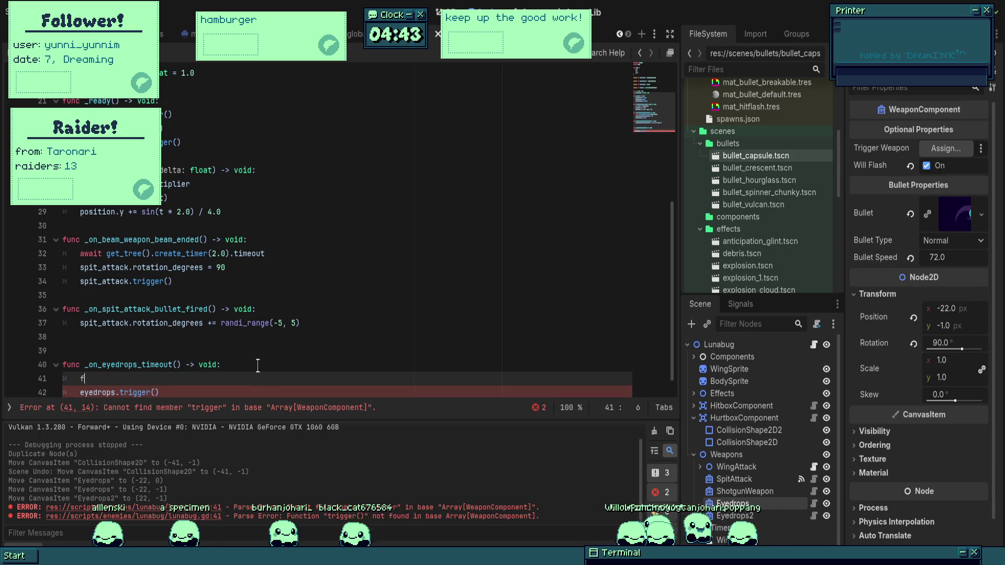
type("for ")
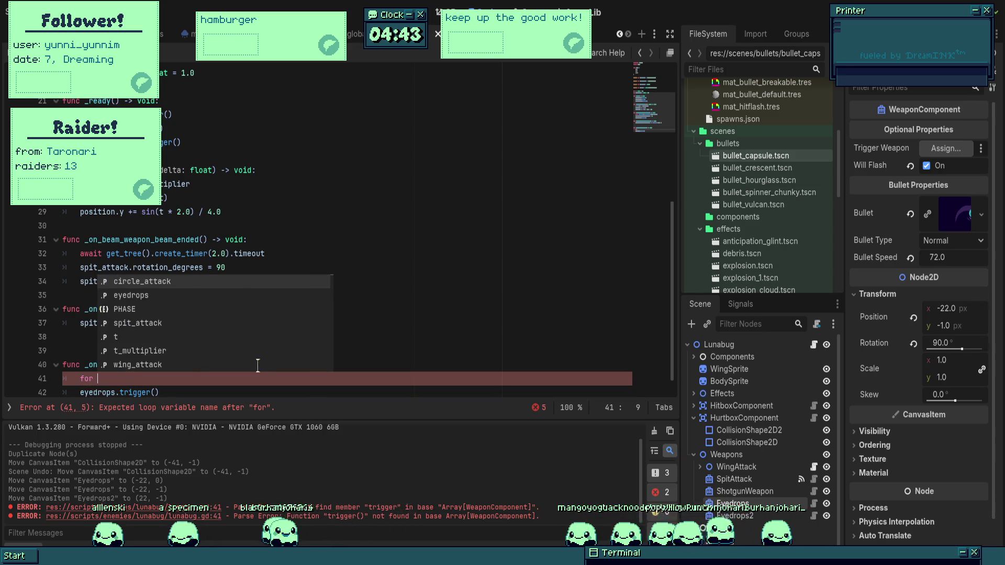
type("eyedr")
key("BackSpace")
key("BackSpace")
key("BackSpace")
type("i in eyedrops:")
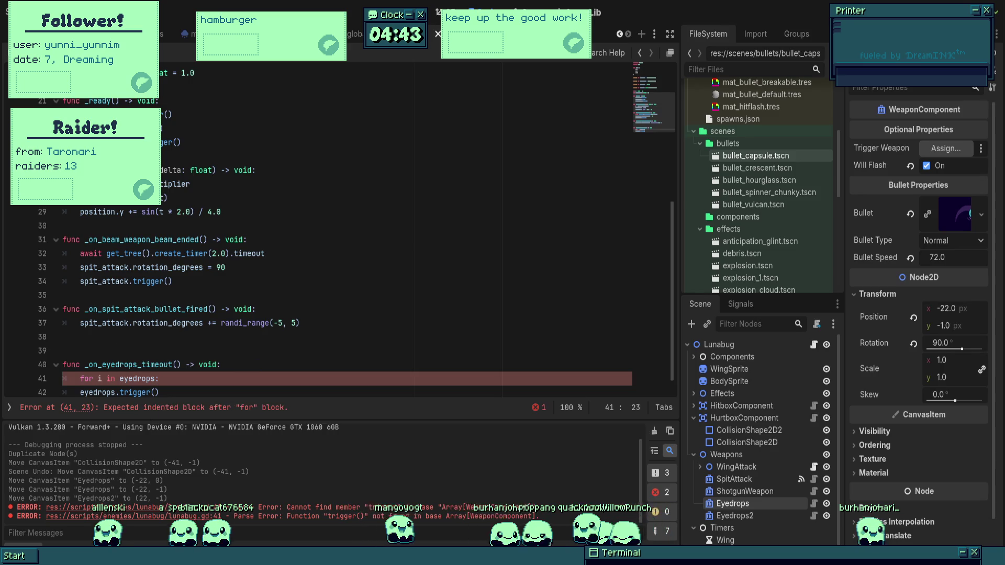
- Indent the trigger call under the loop and change it to i.trigger()
left_click(72, 389)
key("Tab")
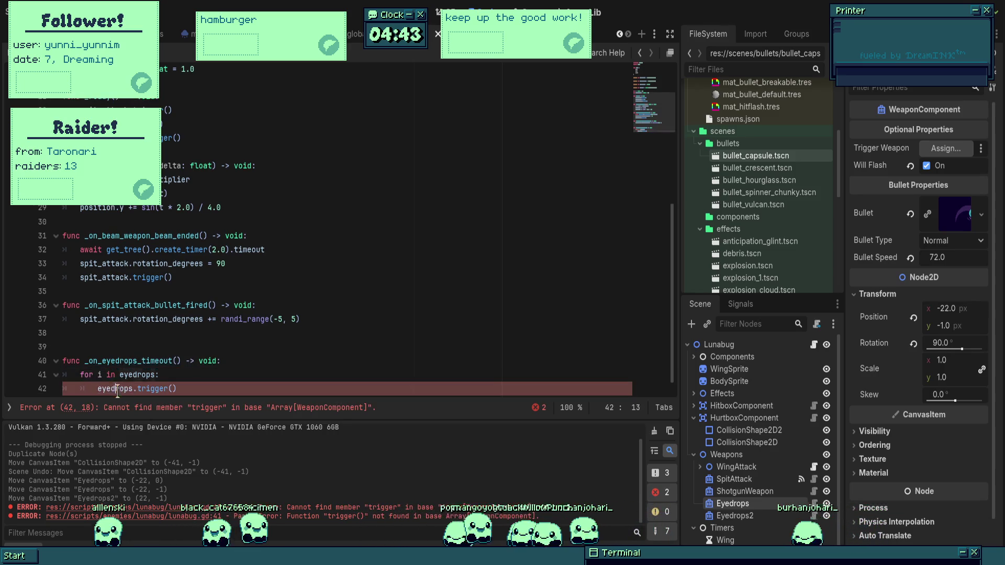
double_click(115, 389)
type("i")
left_click(223, 361)
key("Up")
scroll(414, 309, "up", 1)
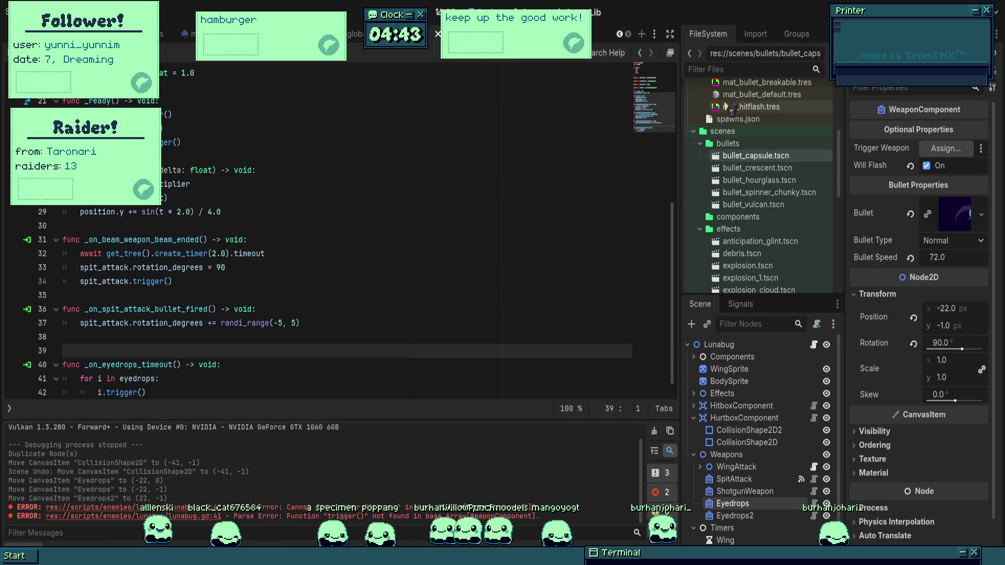
scroll(387, 234, "up", 6)
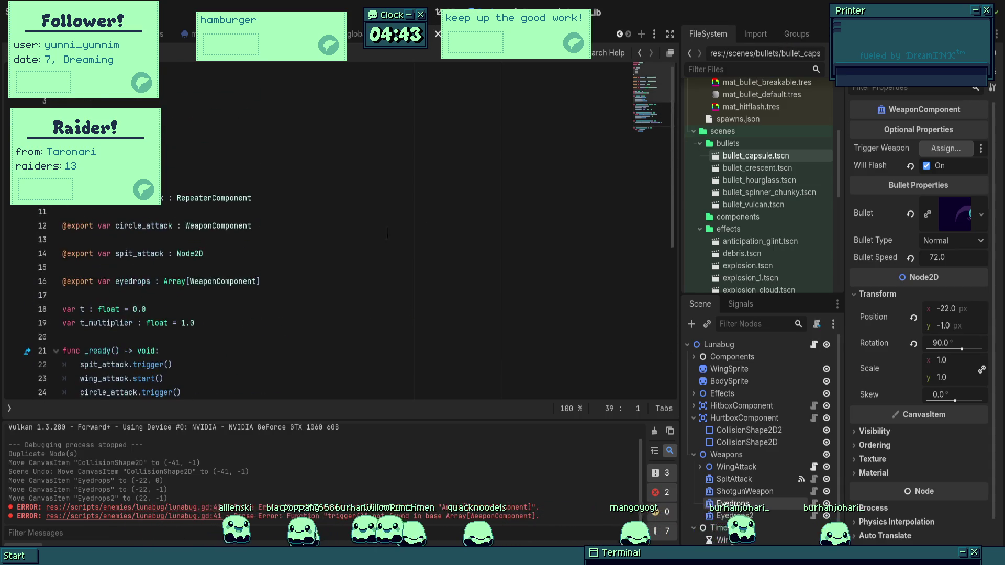
- Give Lunabug's Eyedrops array size 2 holding Eyedrops and Eyedrops2, save, and run the game
left_click(723, 344)
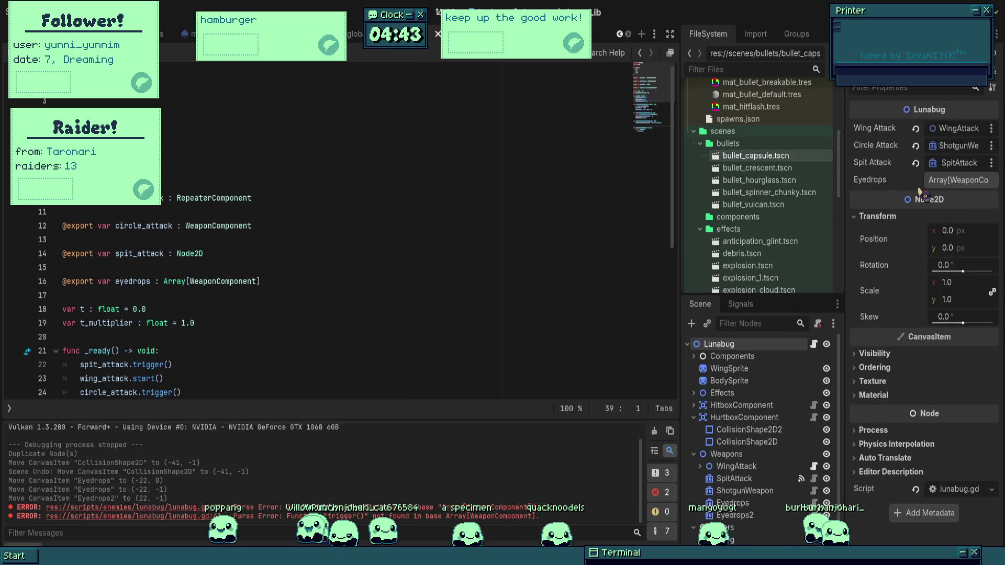
left_click(949, 182)
left_click(945, 222)
left_click(937, 234)
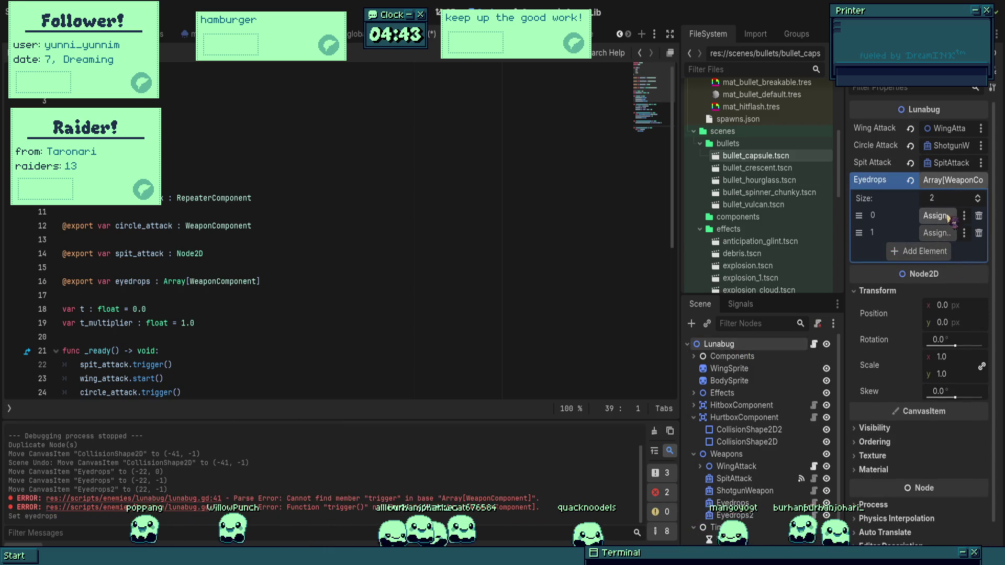
left_click_drag(479, 225, 937, 216)
key("ctrl+s")
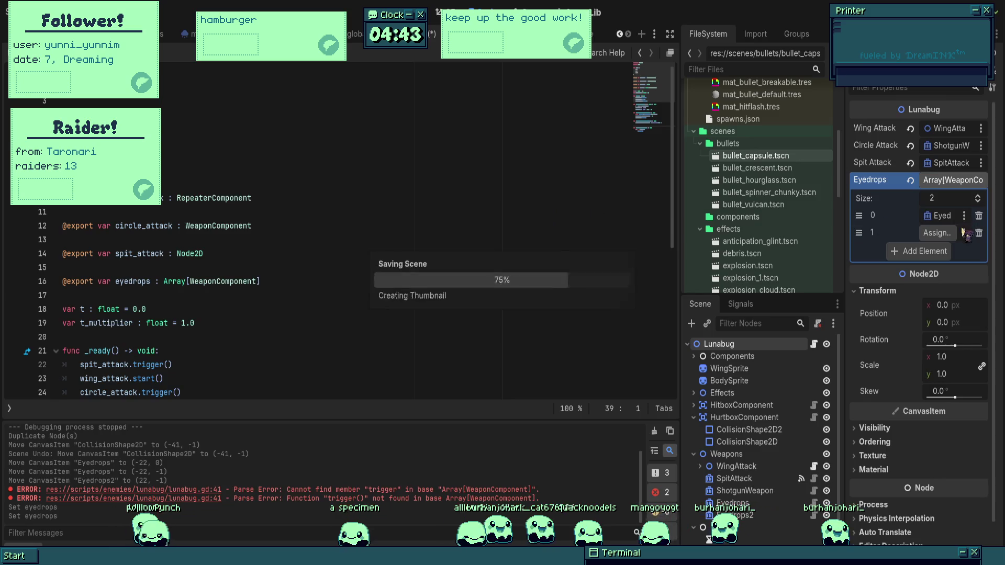
left_click_drag(492, 230, 937, 233)
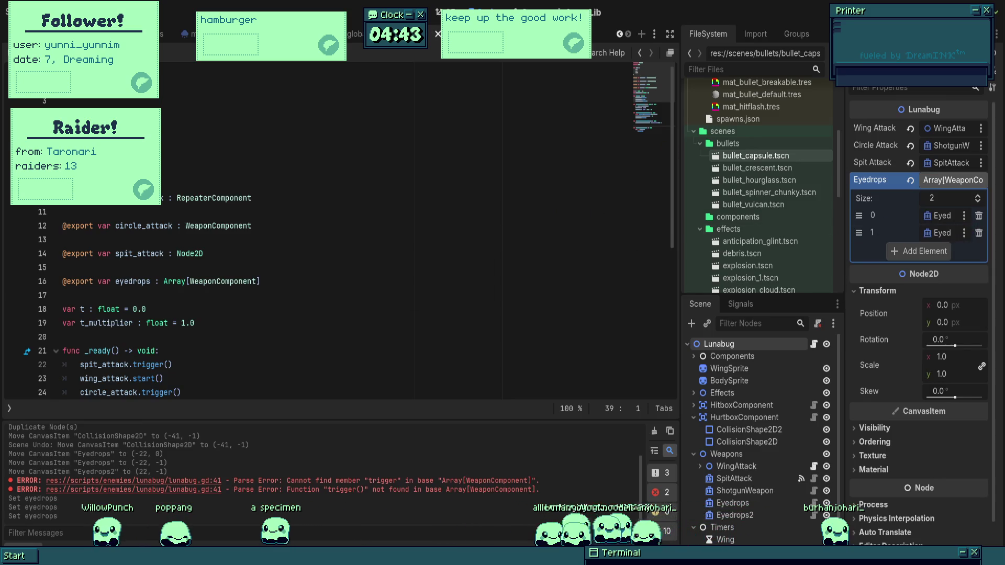
key("F5")
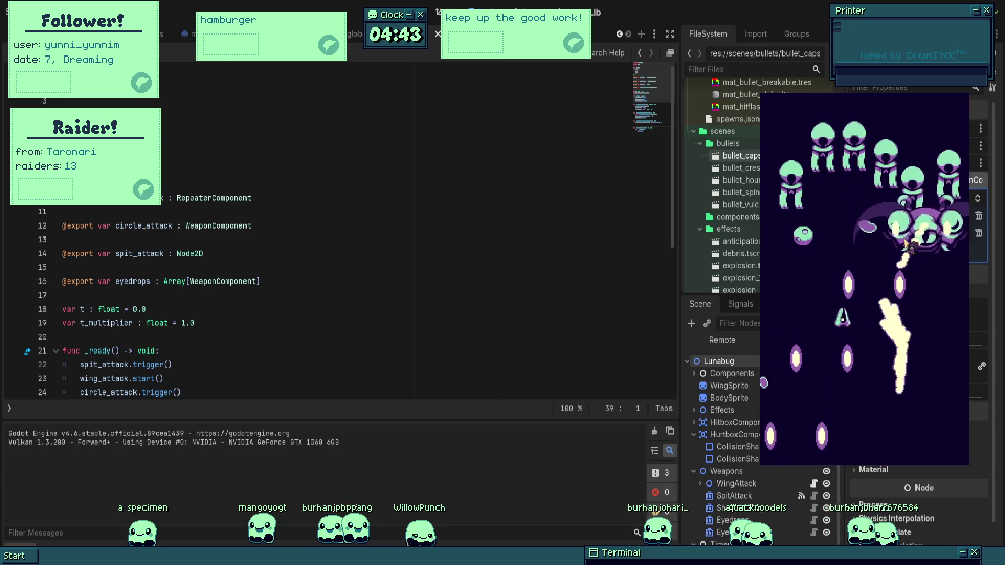
- Stop the game and delete the Lunatic through Moonling enemies from the World scene
key("F8")
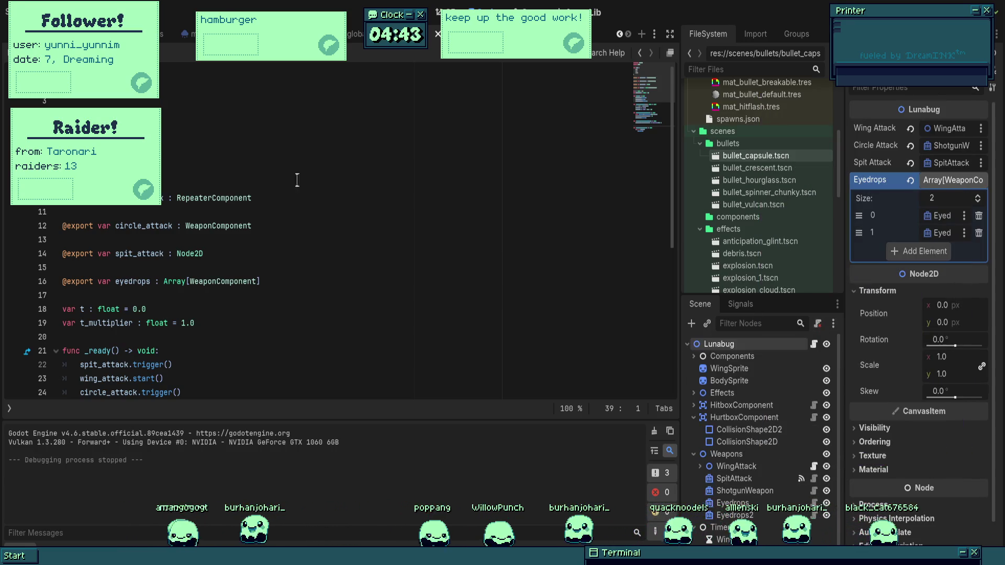
key("ctrl+Tab")
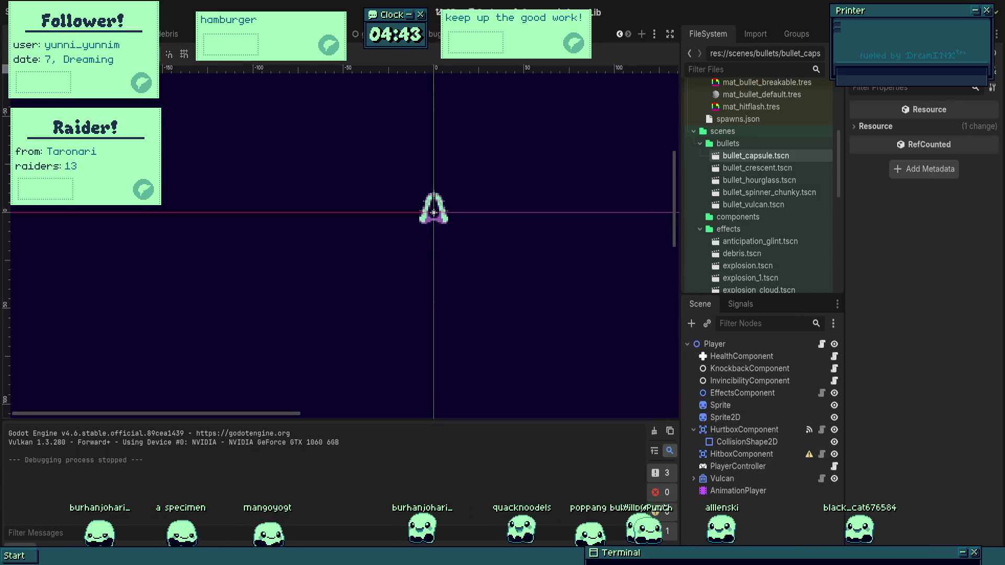
key("ctrl+Tab")
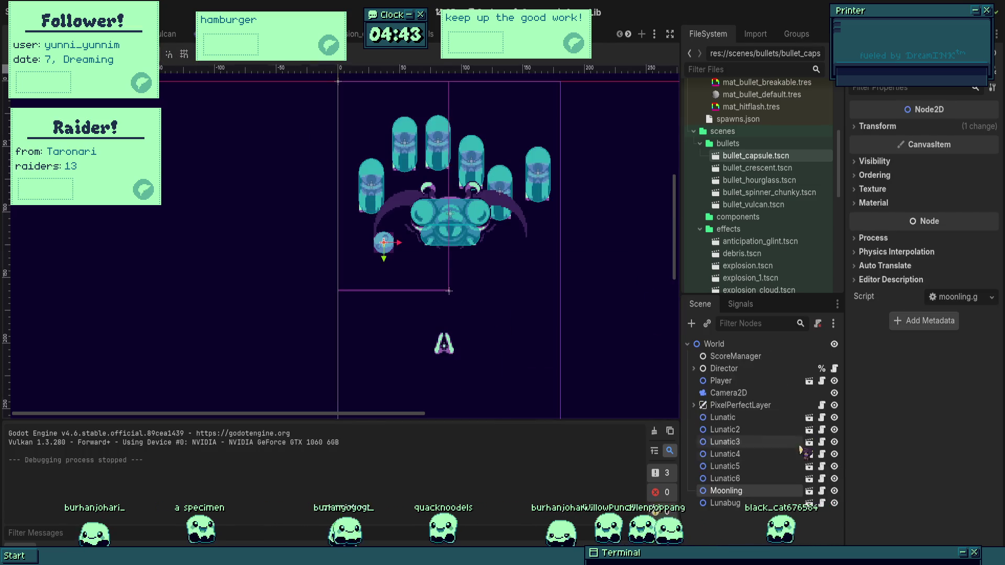
left_click(740, 417)
left_click(749, 491, "shift")
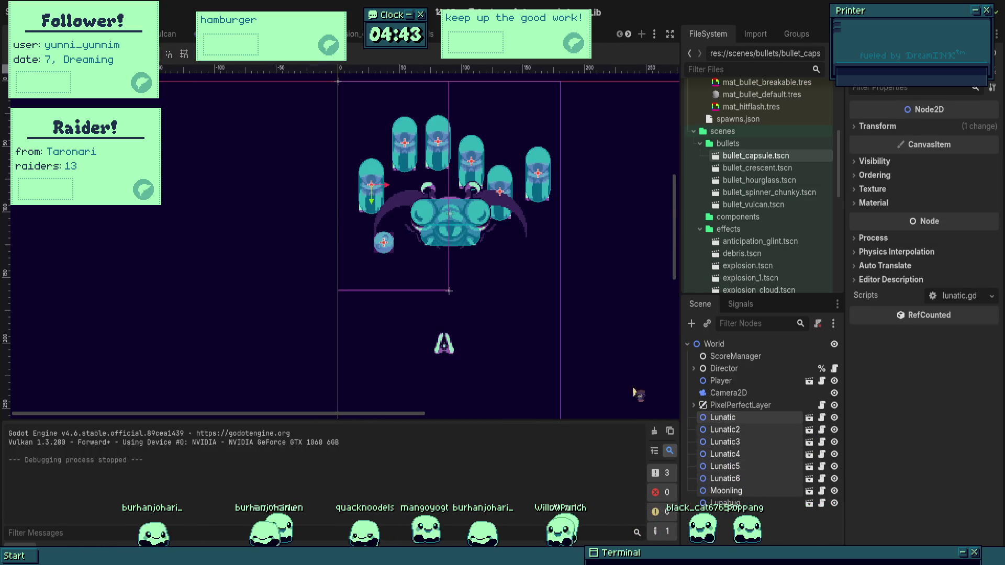
key("Delete")
- Set Lunabug's position to x 92, y 50 and run the game
left_click(725, 417)
mouse_move(448, 289)
left_mouse_down()
mouse_move(448, 212)
mouse_move(447, 224)
left_mouse_up()
left_click(882, 221)
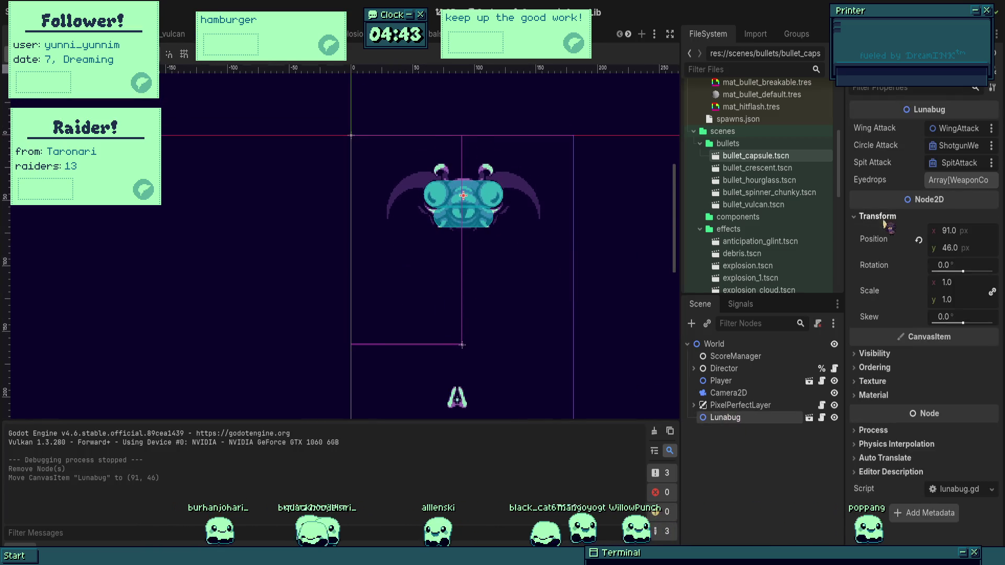
type("92")
key("Return")
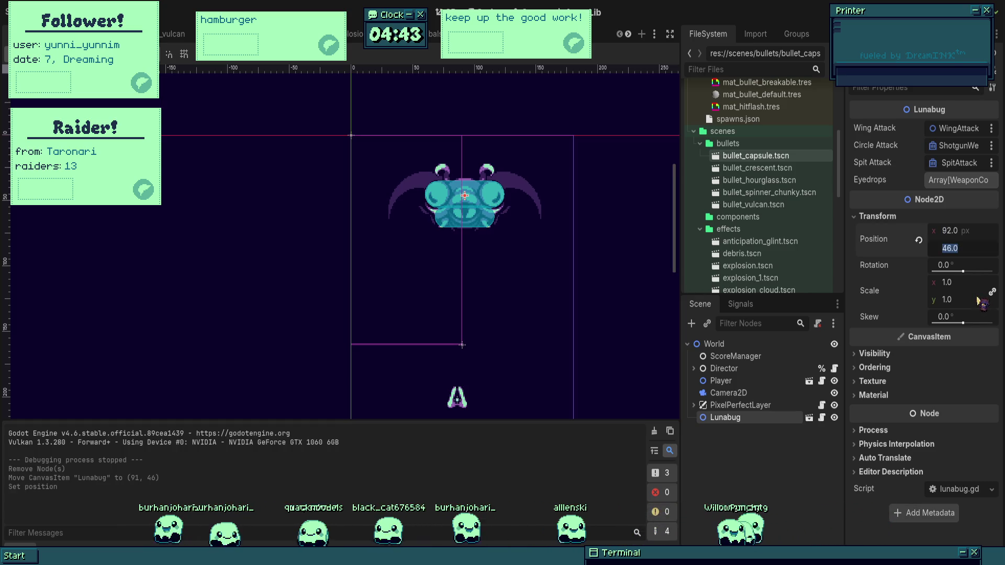
type("50")
key("Return")
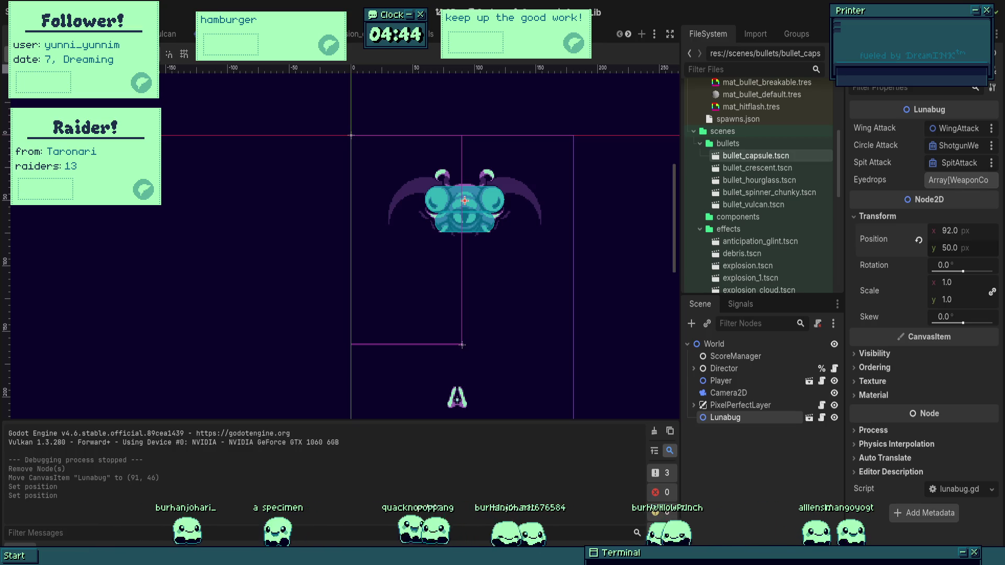
scroll(572, 230, "down", 3)
key("F5")
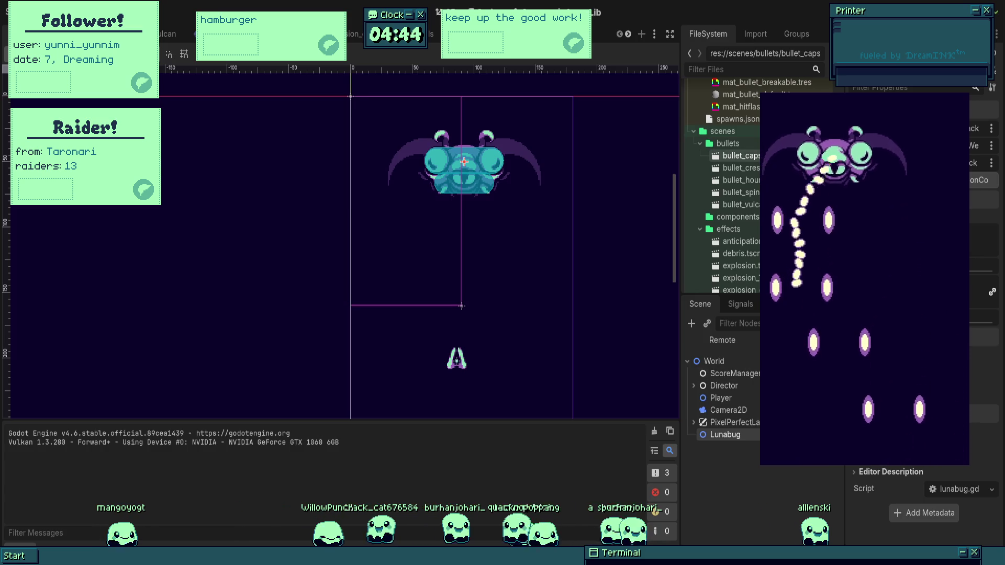
key("F8")
key("F5")
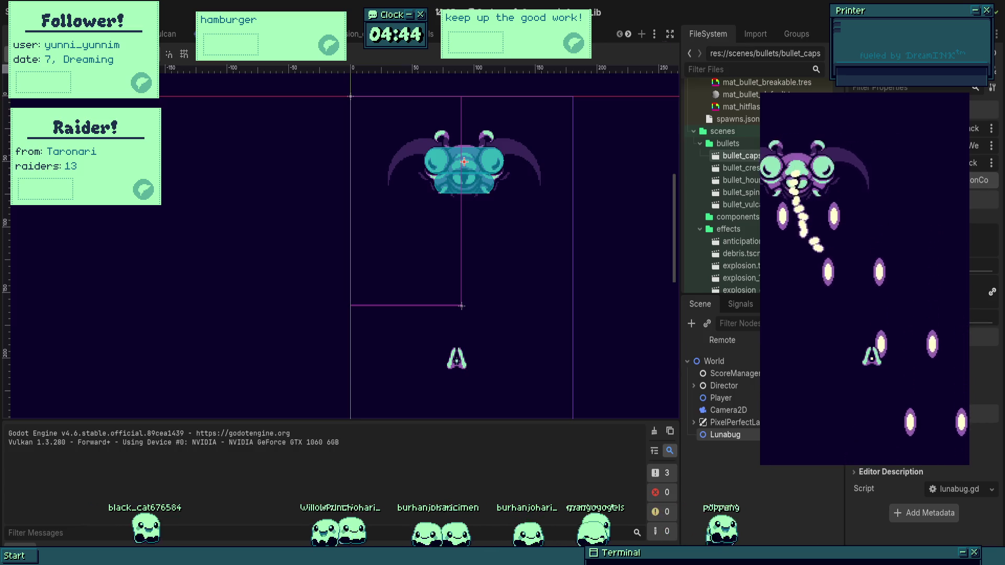
left_click(544, 262)
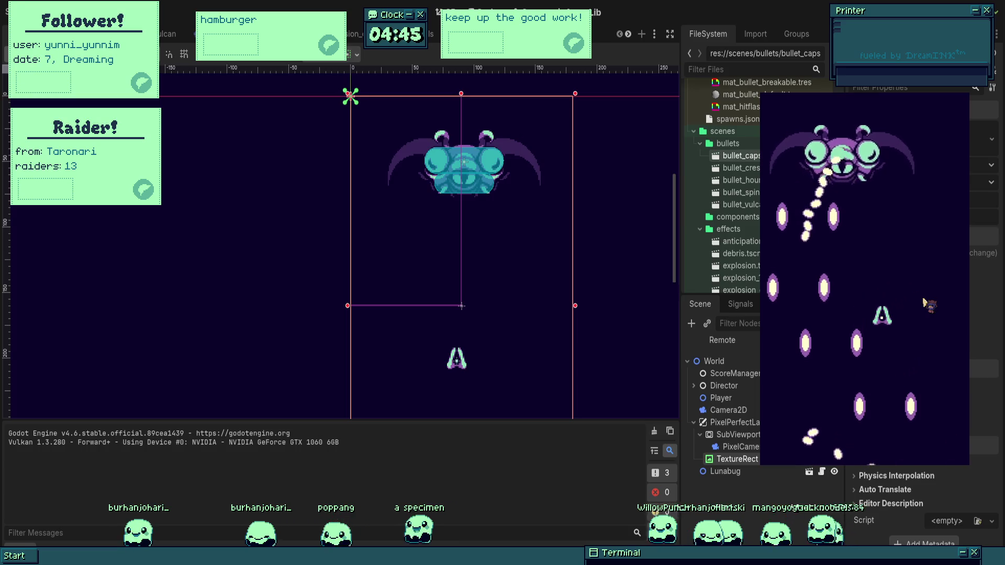
key("F8")
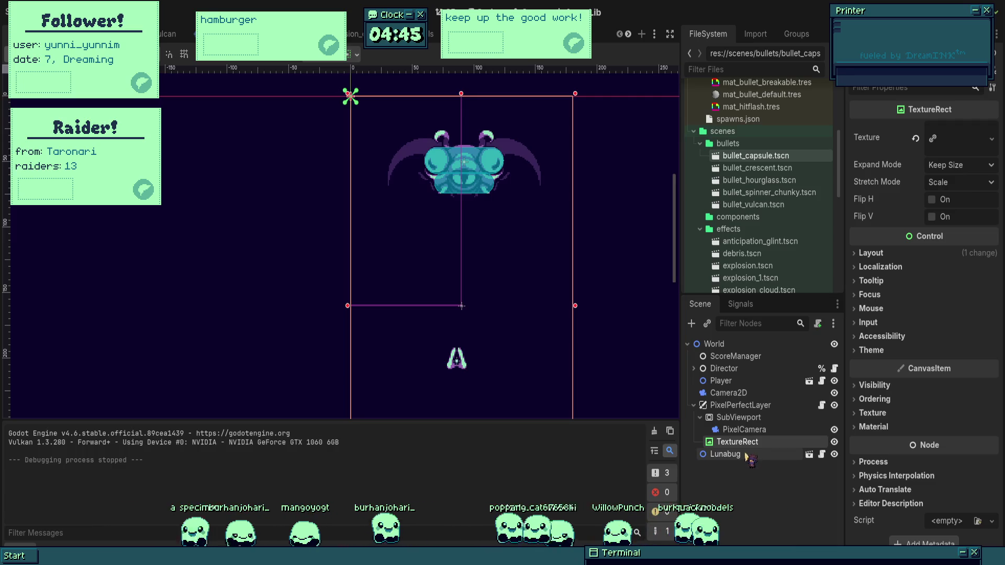
- In the Lunabug scene, connect the Wing timer's timeout to _on_wing_timeout and select its pass placeholder
left_click(809, 454)
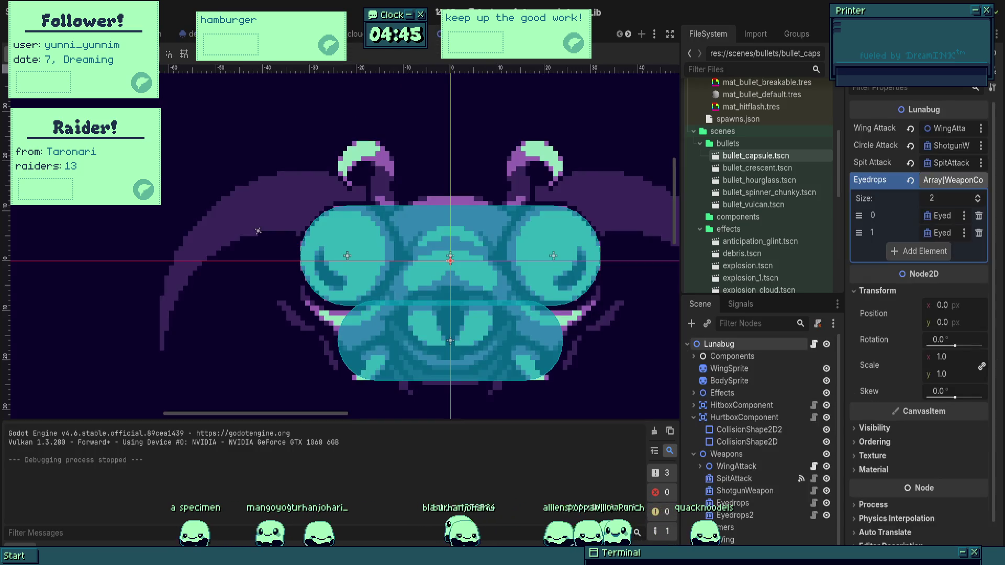
scroll(293, 325, "down", 3)
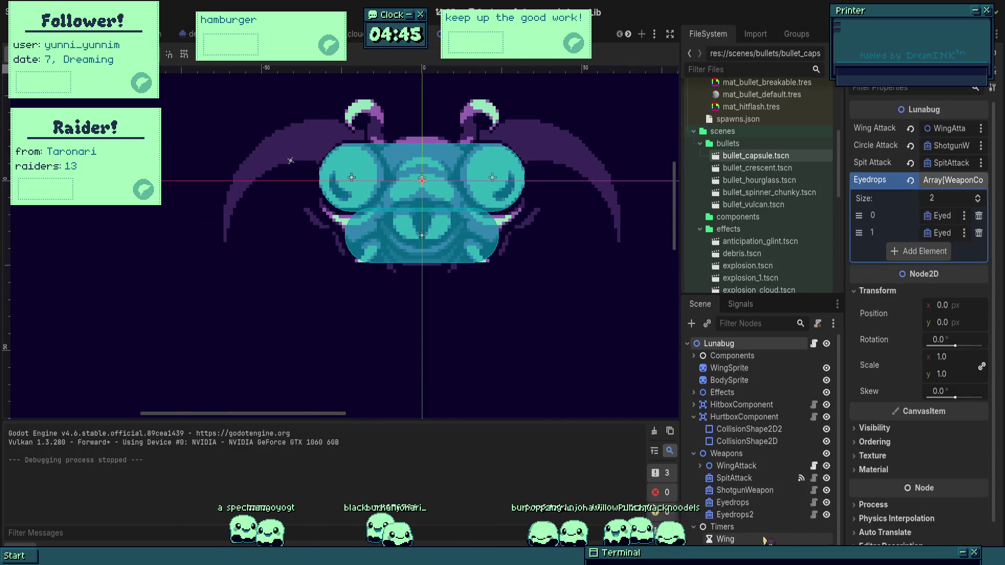
left_click(765, 541)
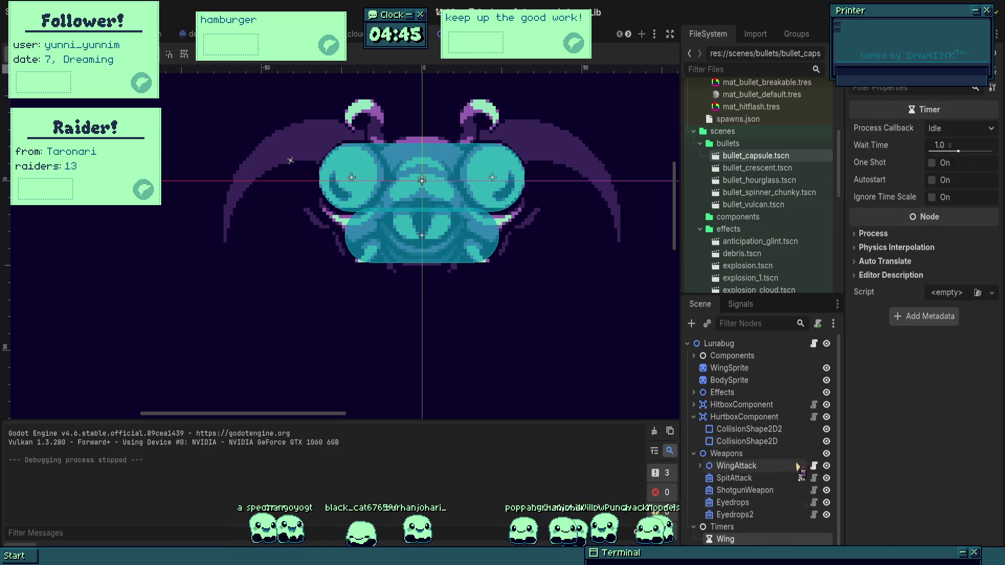
left_click(739, 305)
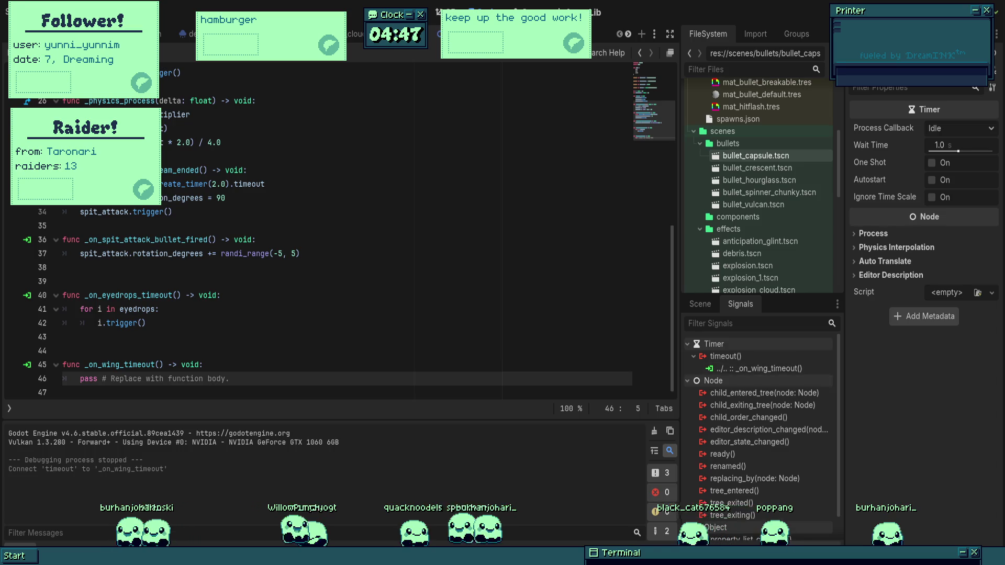
left_click(429, 352)
left_click(270, 388)
key("shift+Up")
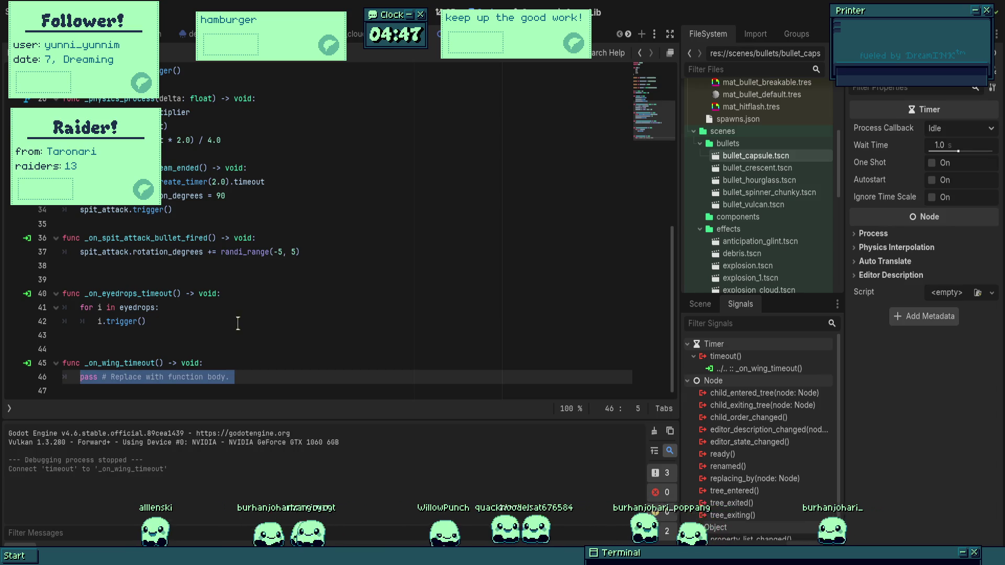
- Replace 'pass' in _on_wing_timeout with 'for i in wings:' calling i.trigger() on each entry
type("for i in wings:")
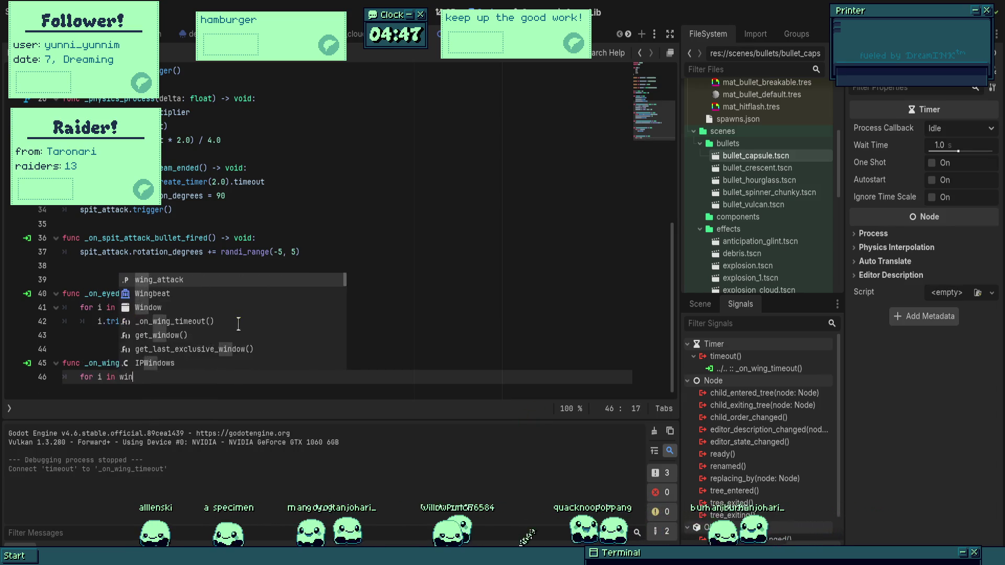
key("Return")
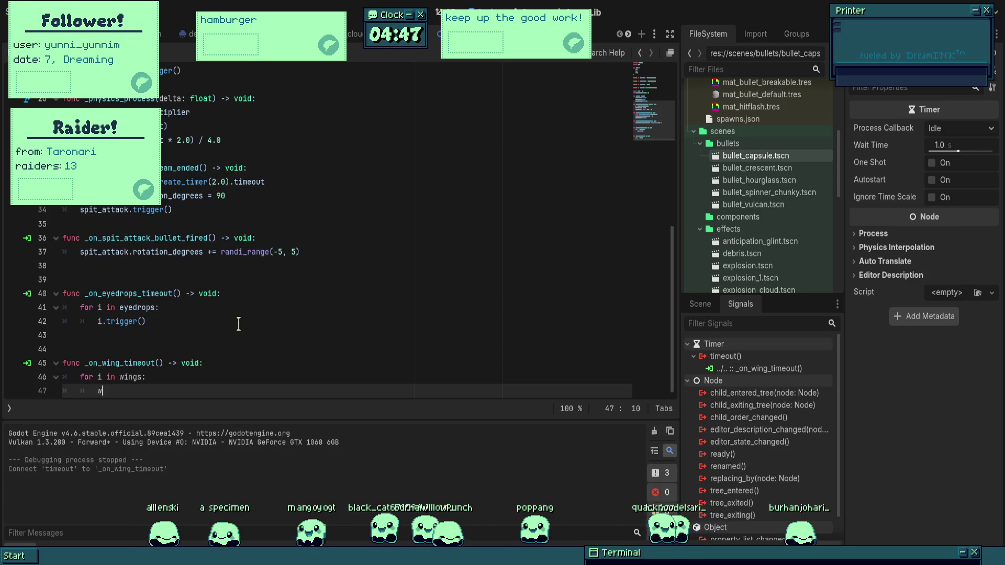
type("i.trigger(")
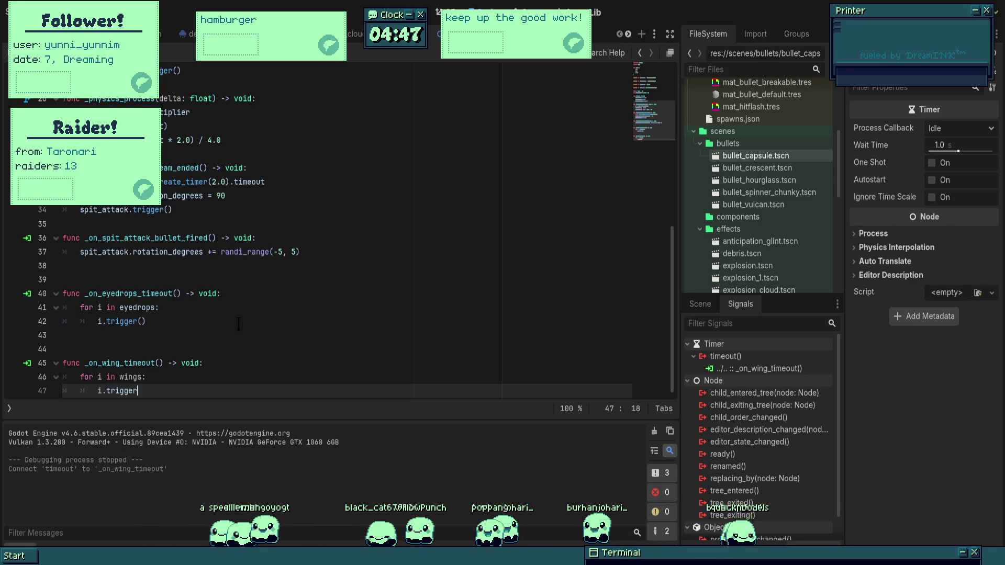
- Check the variable declarations, then return to the Lunabug scene in the 2D workspace
scroll(225, 283, "up", 7)
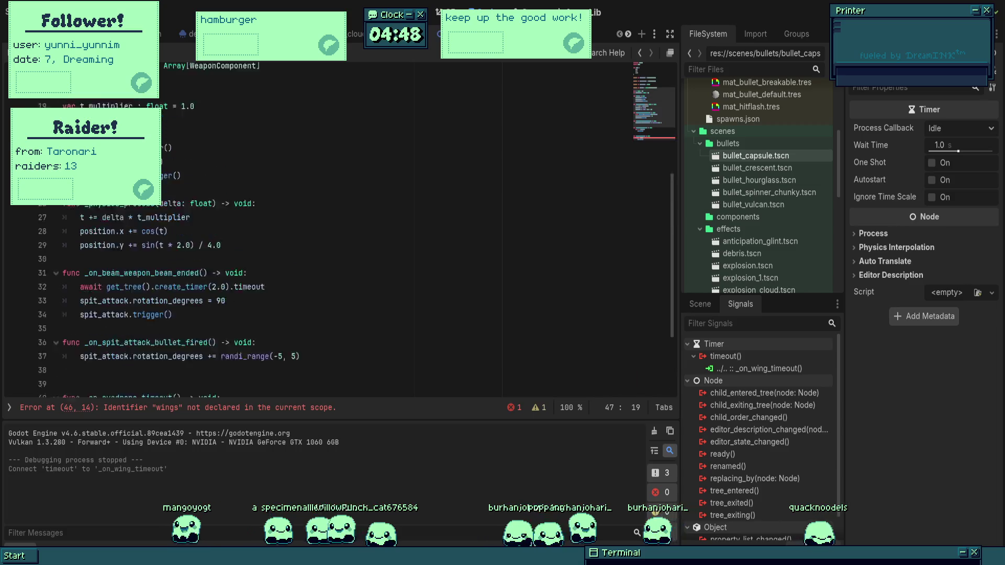
left_click(212, 229)
key("Up")
key("ctrl+F1")
left_click(701, 304)
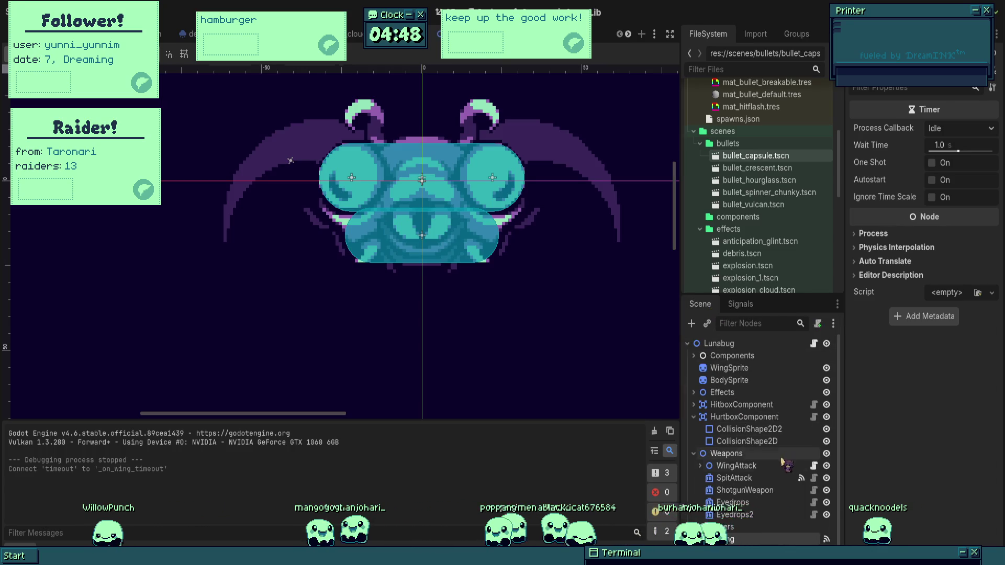
- Expand WingAttack in the Scene dock and open its repeater script
left_click(700, 466)
left_click(734, 480)
left_click(786, 466)
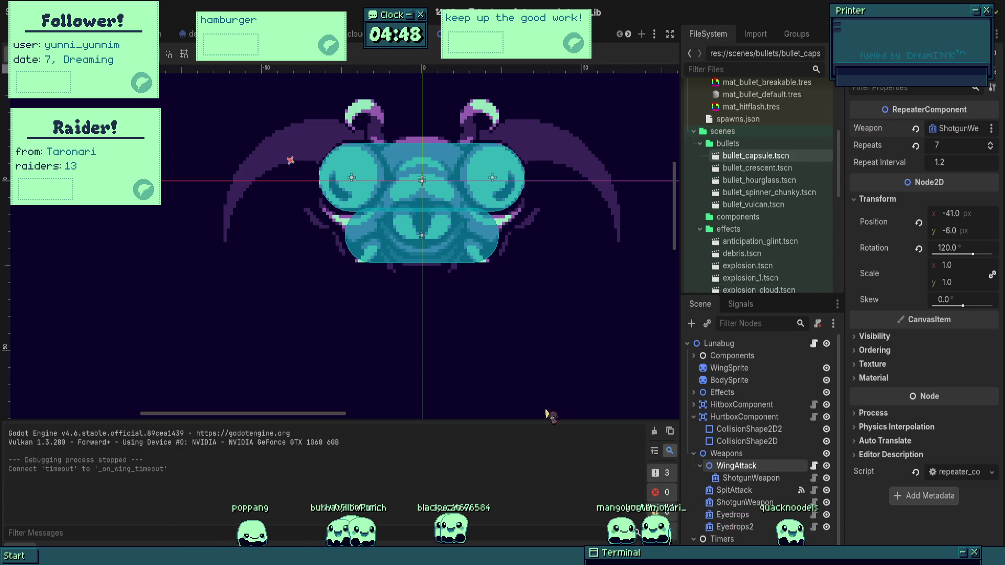
left_click(814, 467)
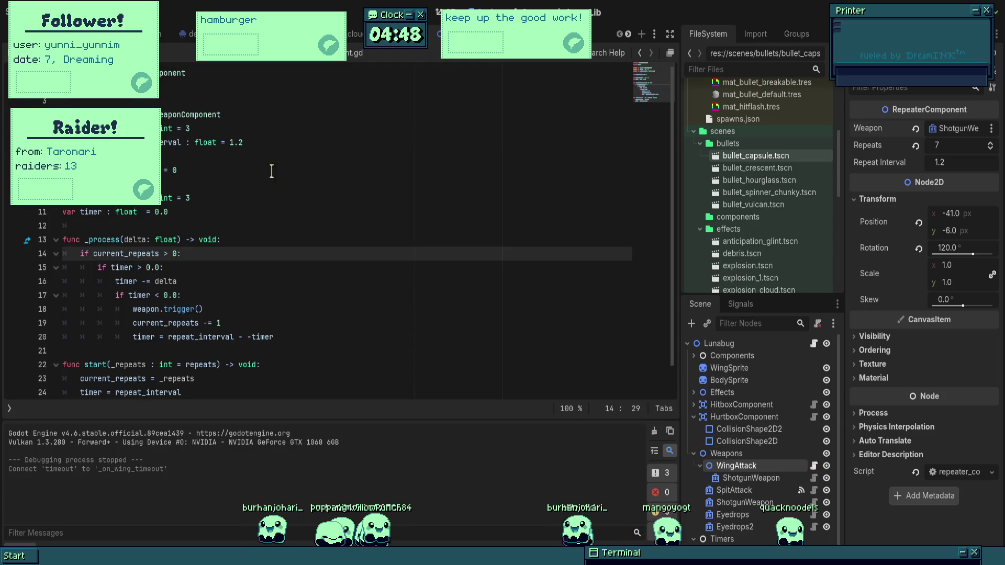
- Change the weapon declaration to 'weapons : Array[WeaponComponent]'
left_click(192, 128)
left_click(146, 114)
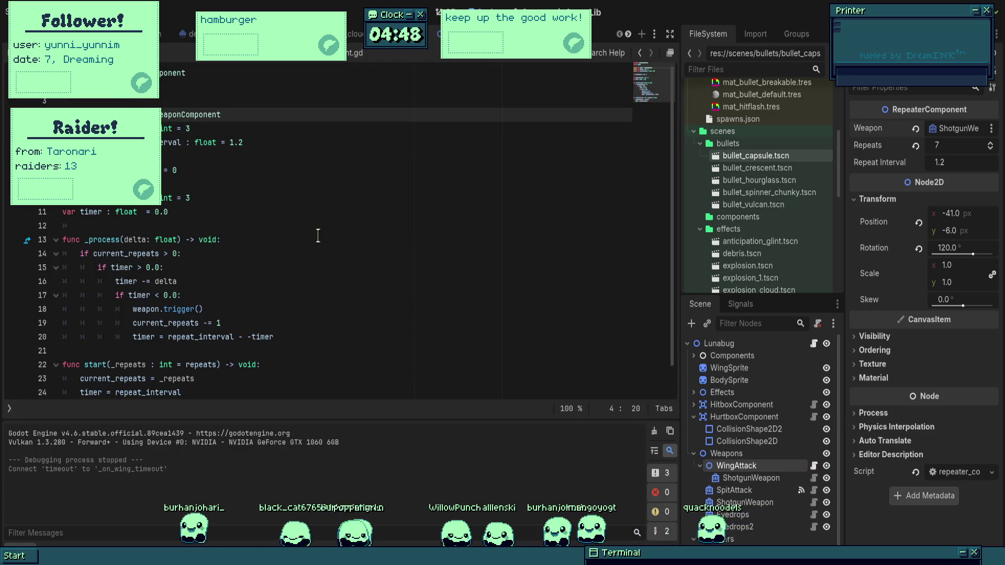
key("Left")
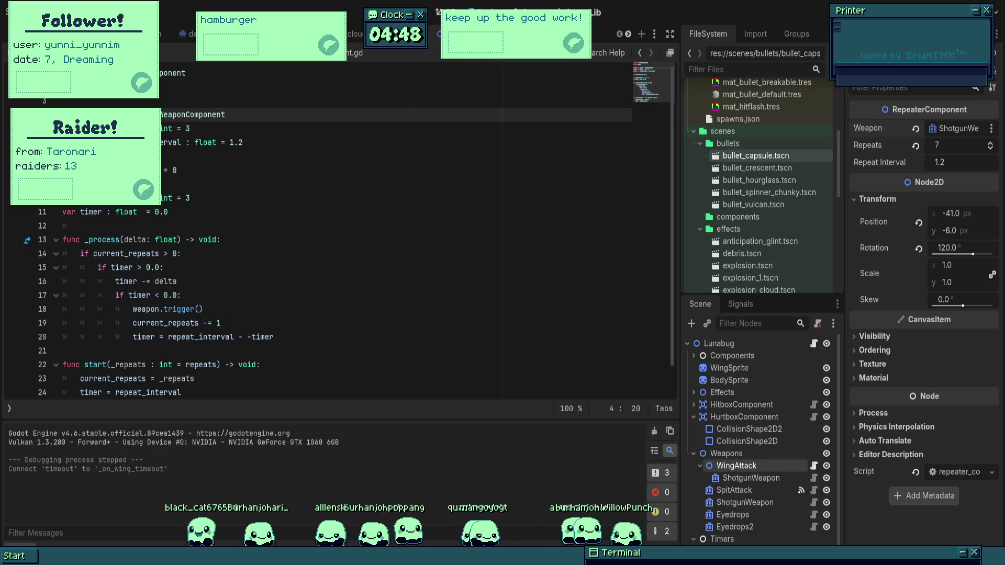
type("_c")
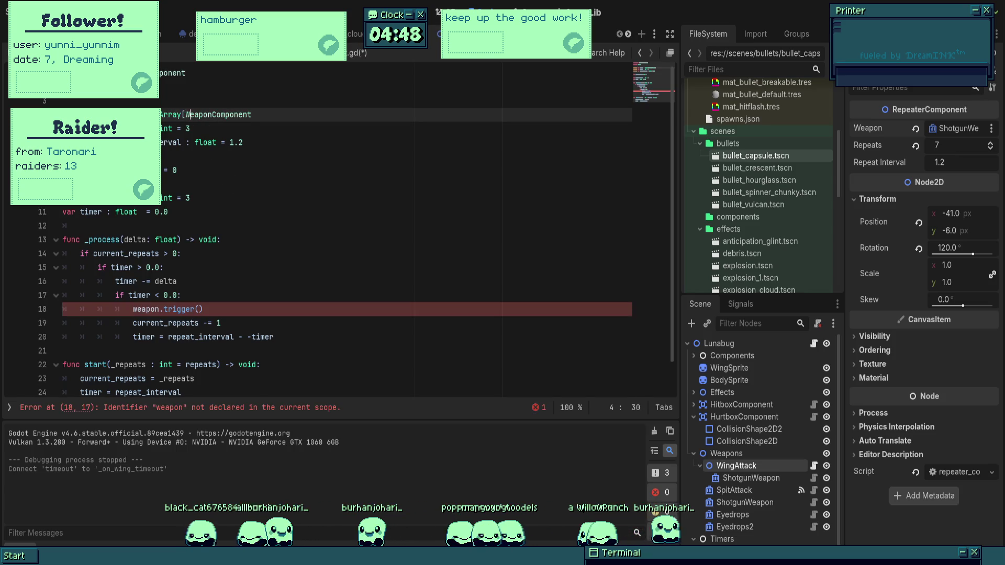
key("End")
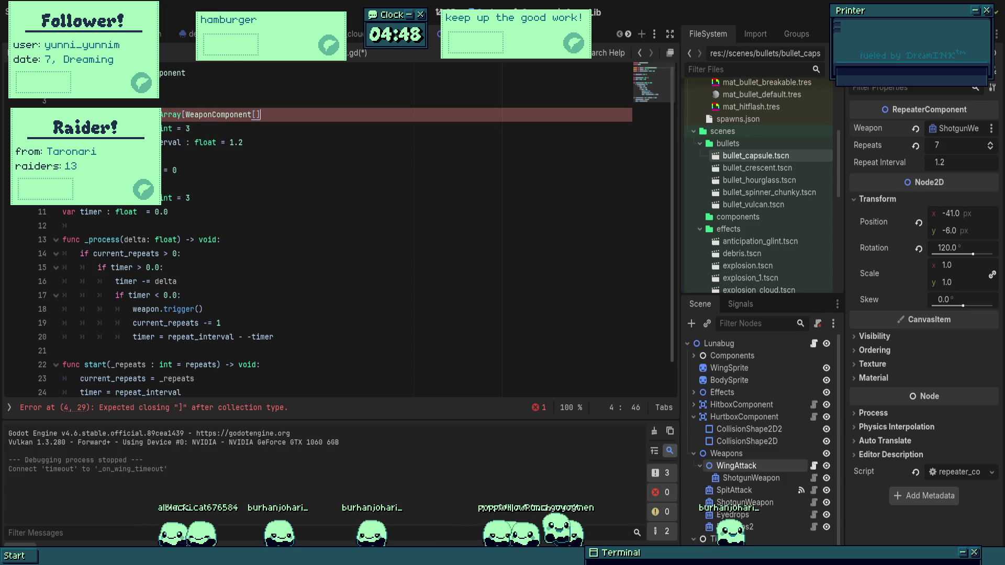
key("BackSpace")
- Wrap weapon.trigger() in 'for weapon in weapons:' and save
left_click(253, 166)
left_click(181, 295)
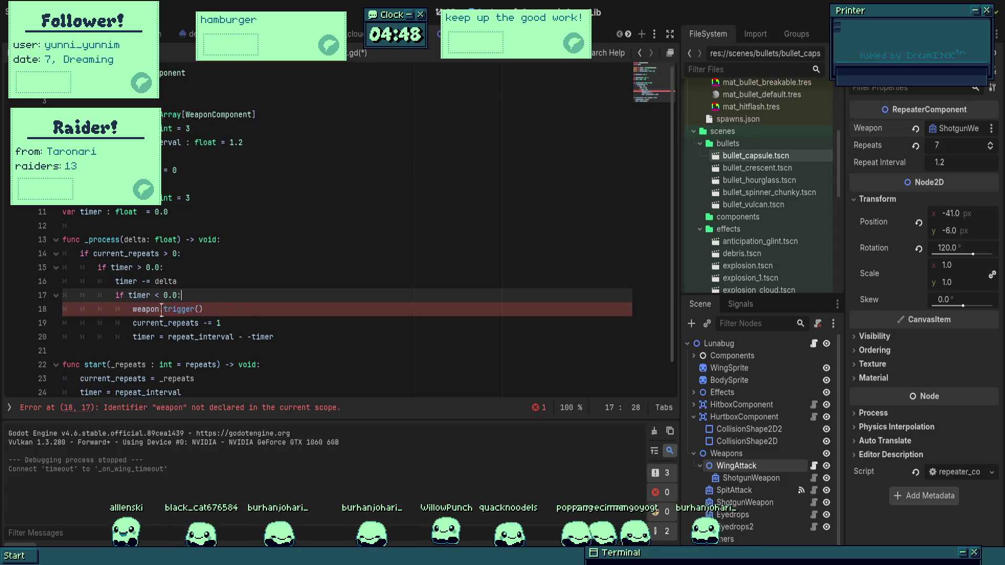
key("Return")
type("for ")
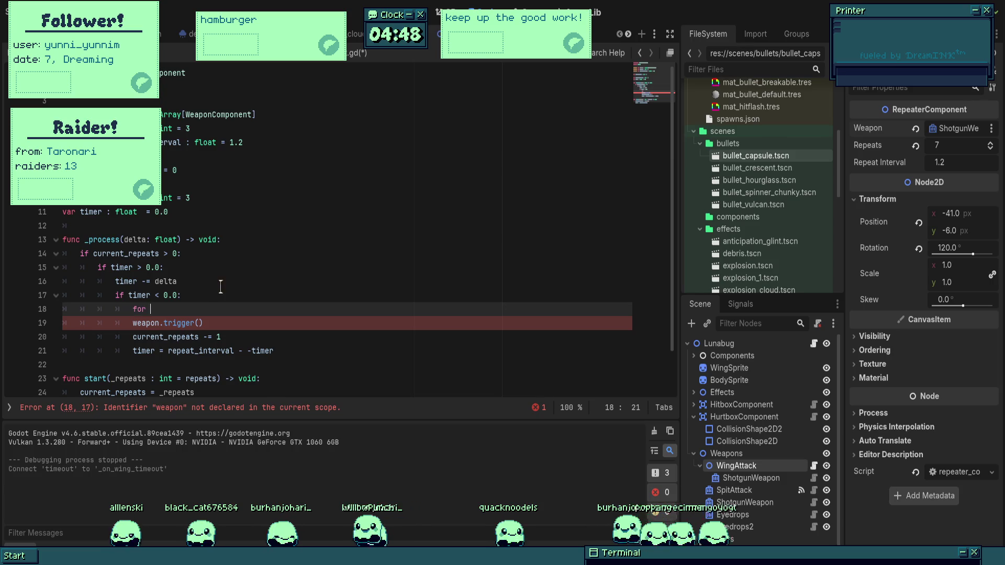
type("weapon in weapons:")
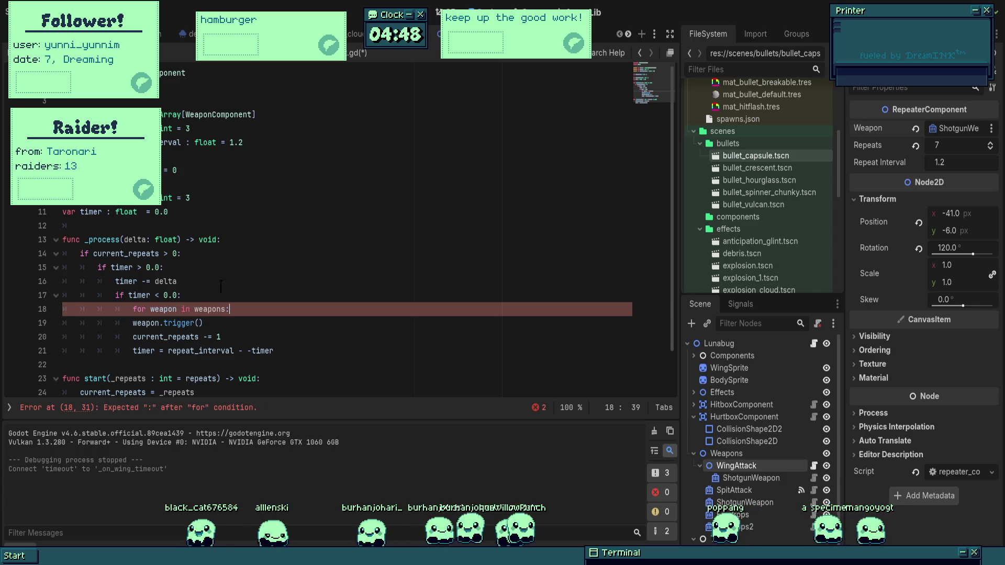
key("Down")
key("Home")
key("Tab")
key("Up")
key("ctrl+s")
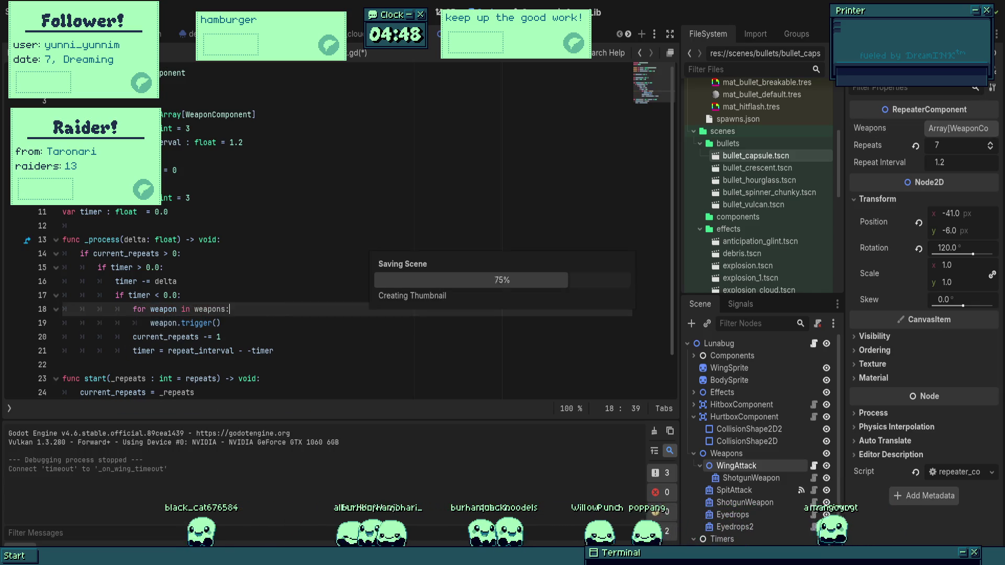
scroll(335, 235, "down", 1)
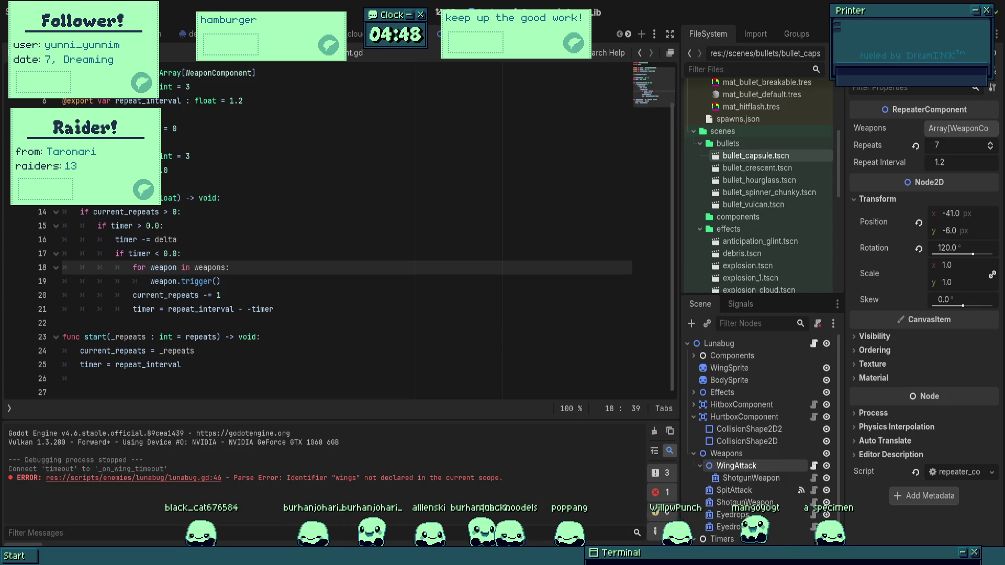
- In lunabug.gd, replace the broken wings loop in _on_wing_timeout with wing_attack.trigger()
left_click(814, 345)
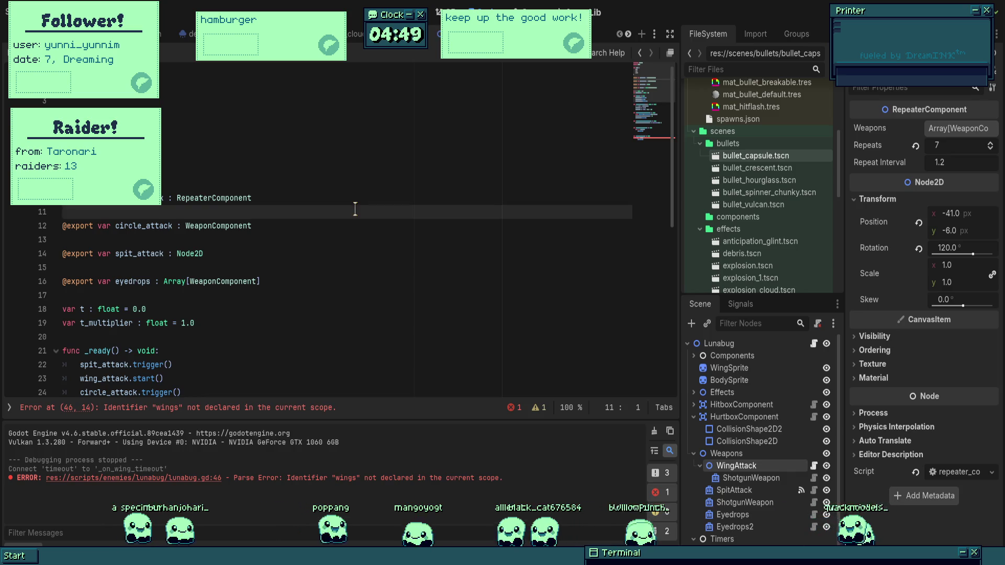
left_click(172, 281)
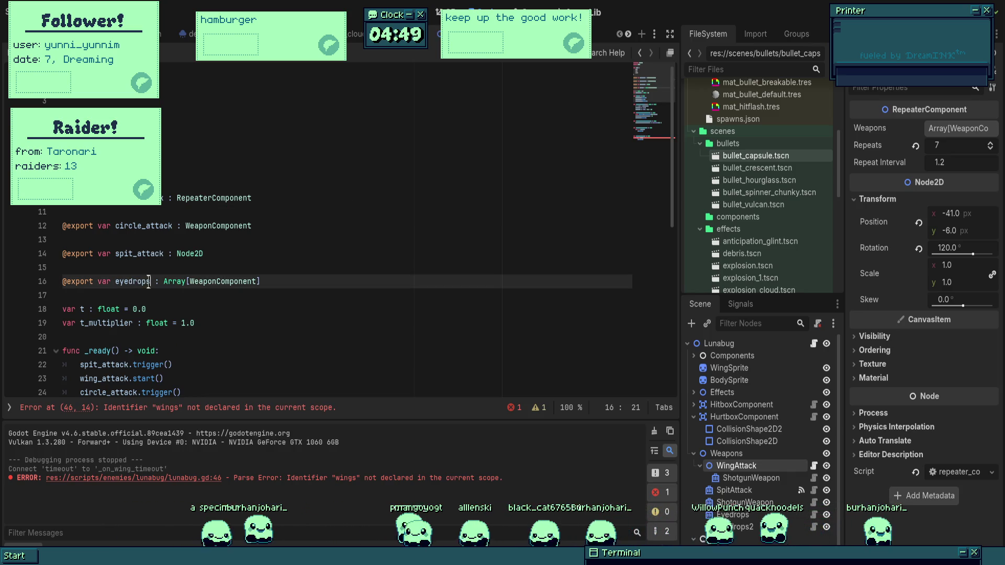
left_click(202, 207)
key("shift+Down")
scroll(202, 206, "down", 8)
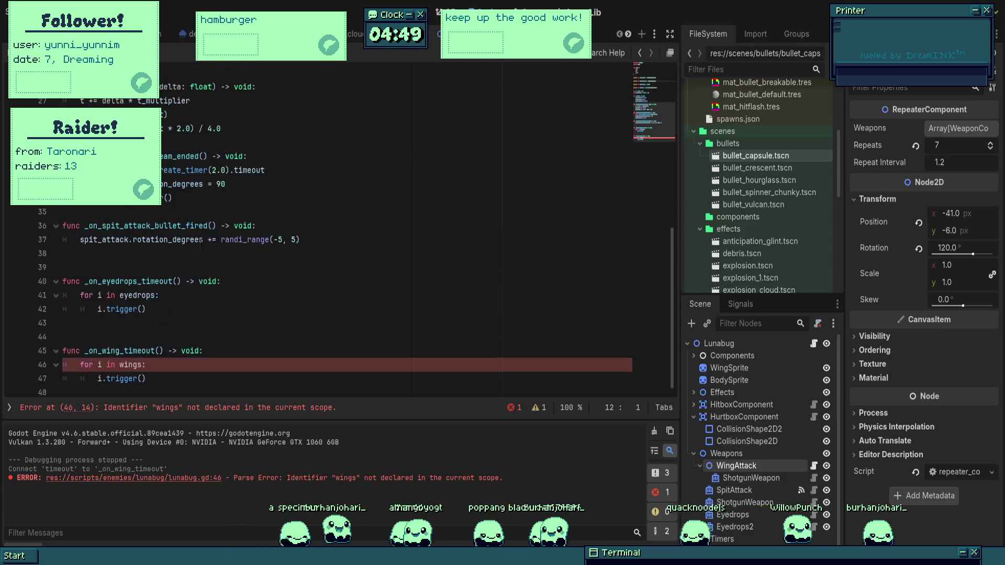
left_click_drag(149, 374, 84, 366)
key("BackSpace")
scroll(84, 366, "up", 10)
scroll(84, 365, "down", 10)
type("wing_")
key("Return")
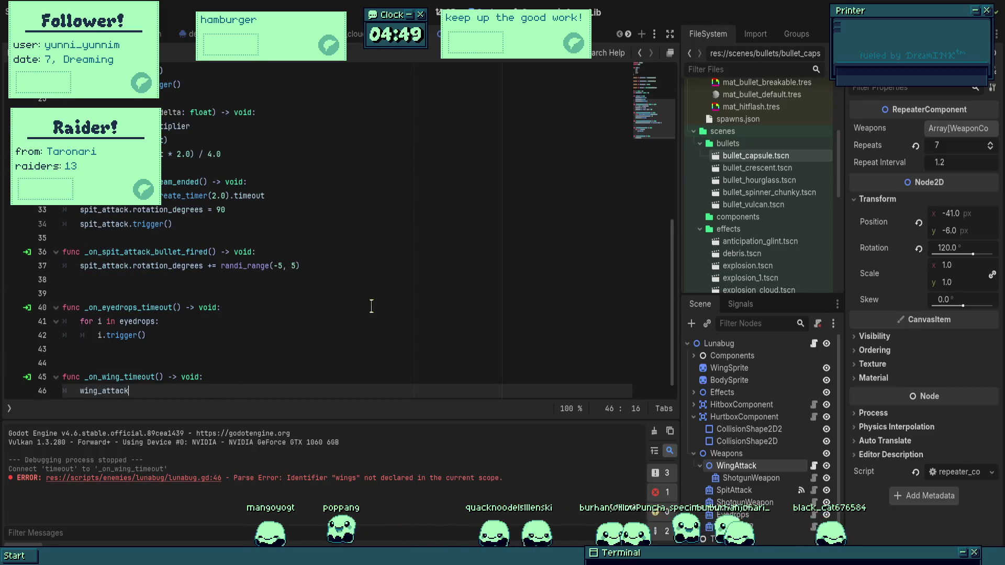
type(".trigger(")
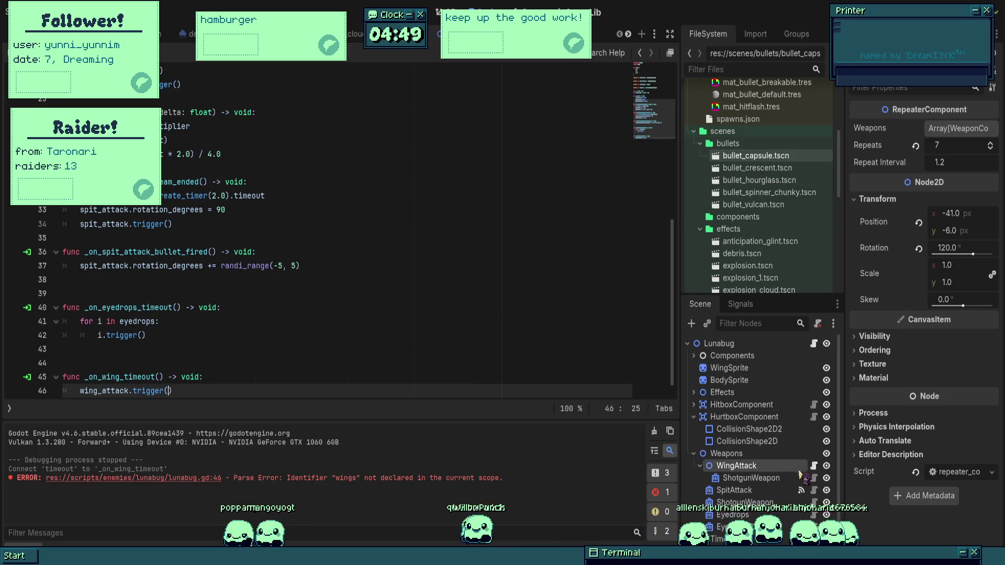
- After checking the repeater's methods, change the call to wing_attack.start() and select ShotgunWeapon
left_click(814, 465)
key("Down")
key("Down")
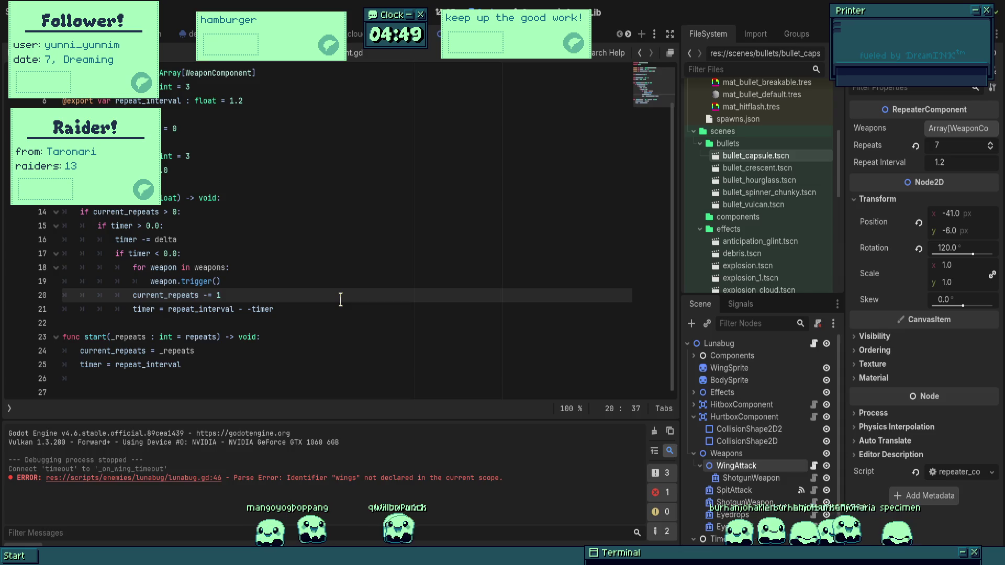
scroll(345, 304, "up", 1)
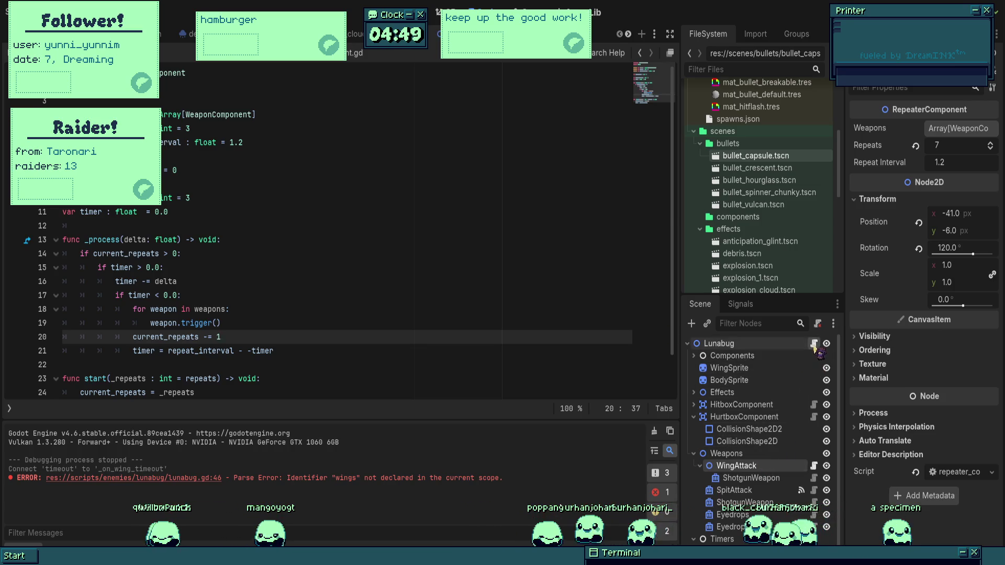
scroll(152, 385, "down", 7)
left_click(152, 379)
double_click(149, 392)
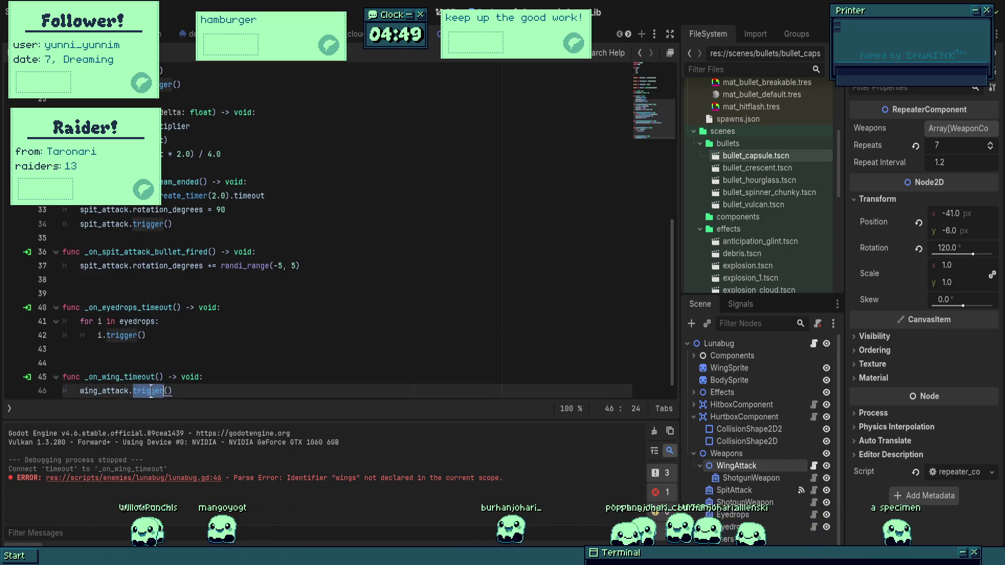
type("start")
left_click(344, 317)
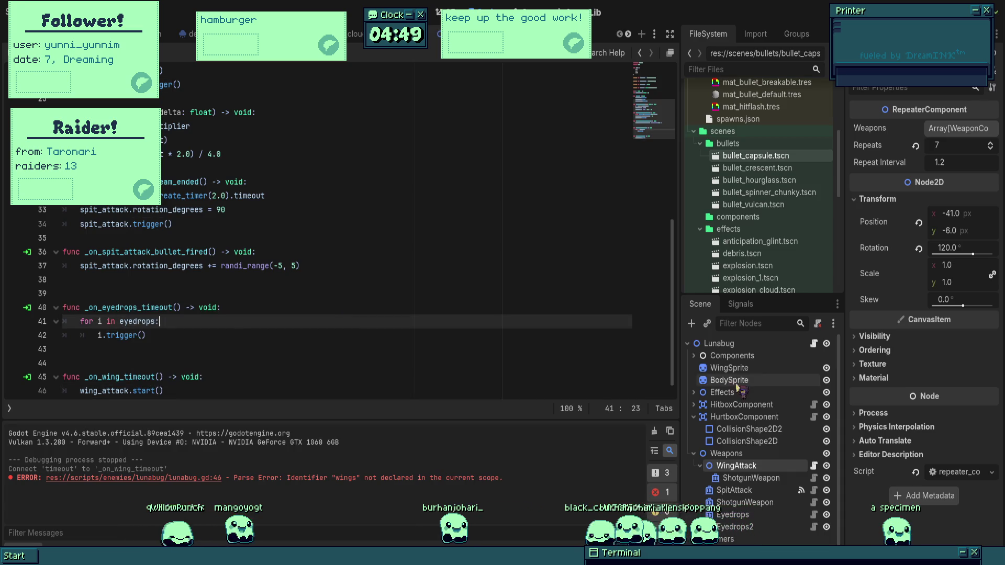
left_click(751, 478)
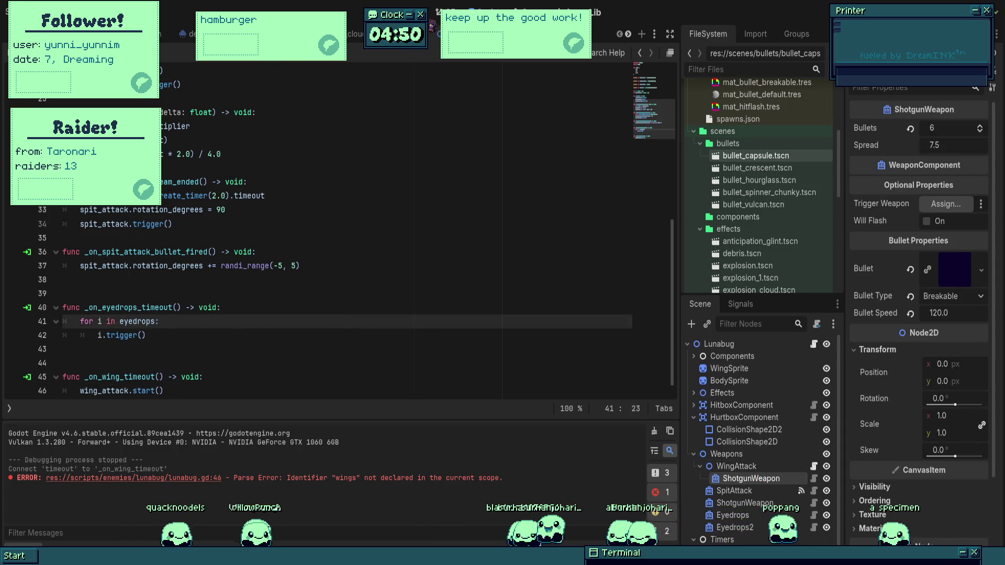
key("ctrl+F1")
- Duplicate ShotgunWeapon under WingAttack, undoing an accidental move of BodySprite
left_click(759, 469)
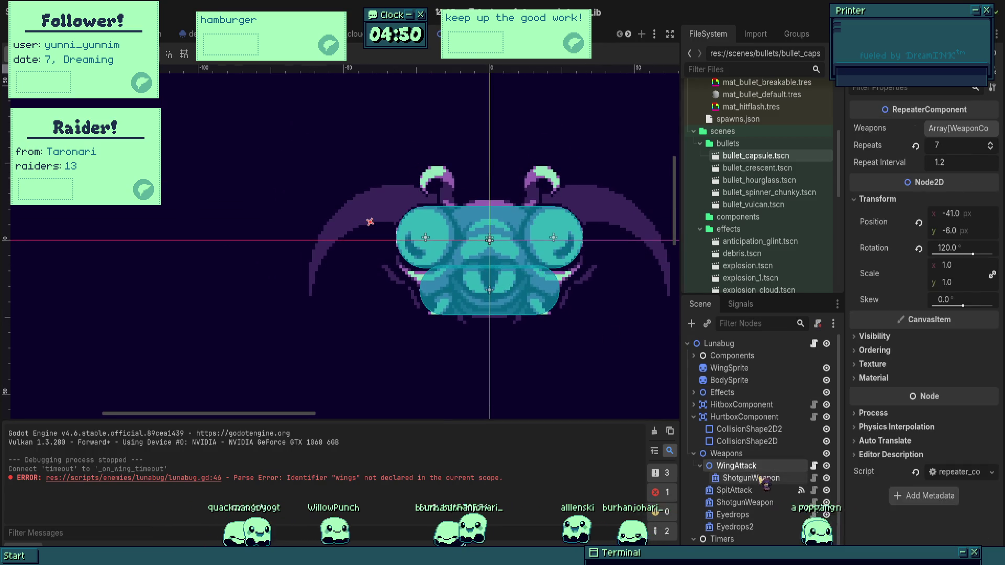
left_click(753, 478)
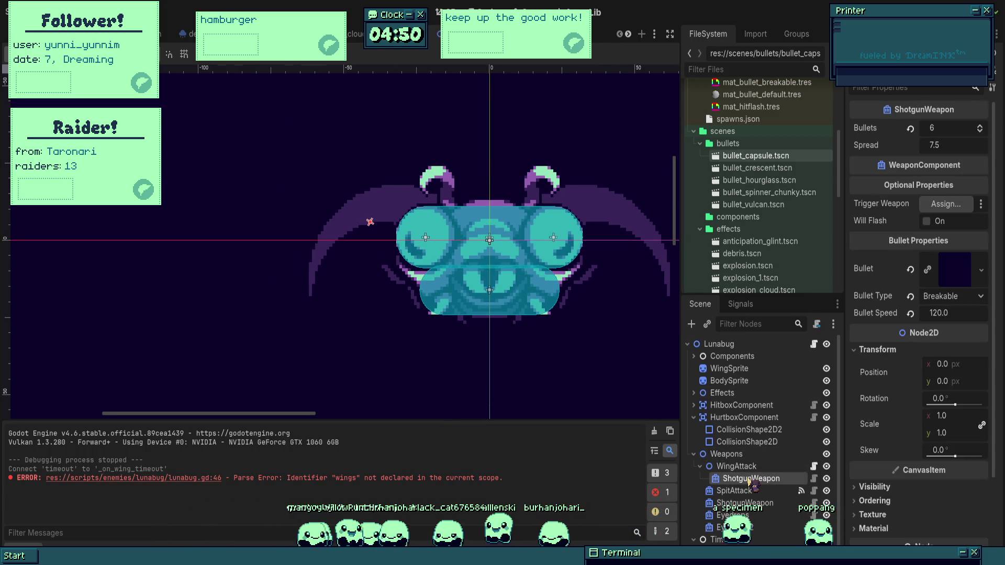
key("ctrl+d")
left_click(450, 283)
key("ctrl+z")
- Move ShotgunWeapon2 out onto the wing tip
left_click(753, 491)
mouse_move(403, 335)
left_mouse_down()
mouse_move(454, 322)
mouse_move(634, 350)
left_mouse_up()
scroll(387, 233, "up", 5)
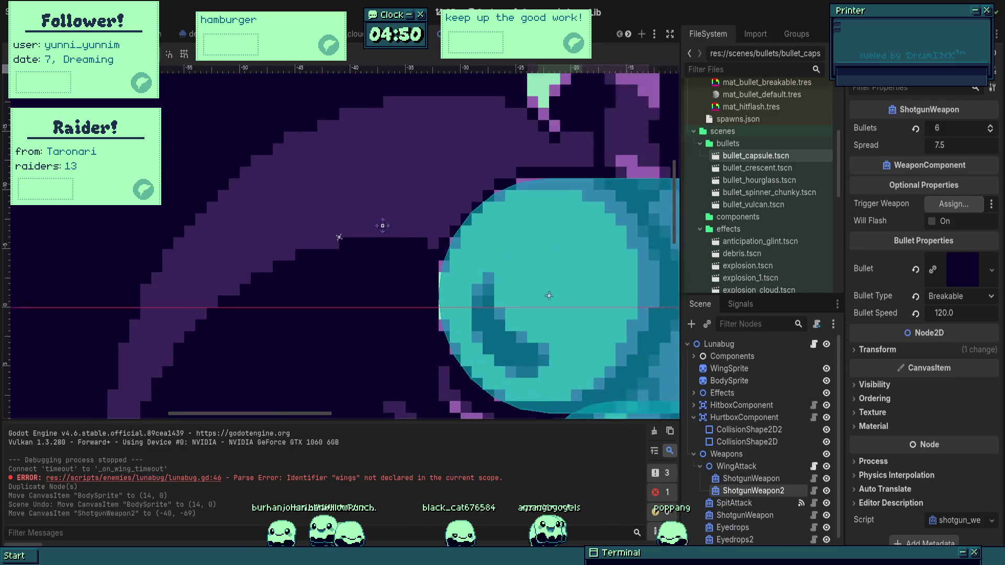
scroll(396, 246, "down", 3)
scroll(524, 293, "up", 3)
left_click_drag(545, 314, 598, 306)
- Set ShotgunWeapon2's rotation to -45° in the Inspector
left_click(877, 349)
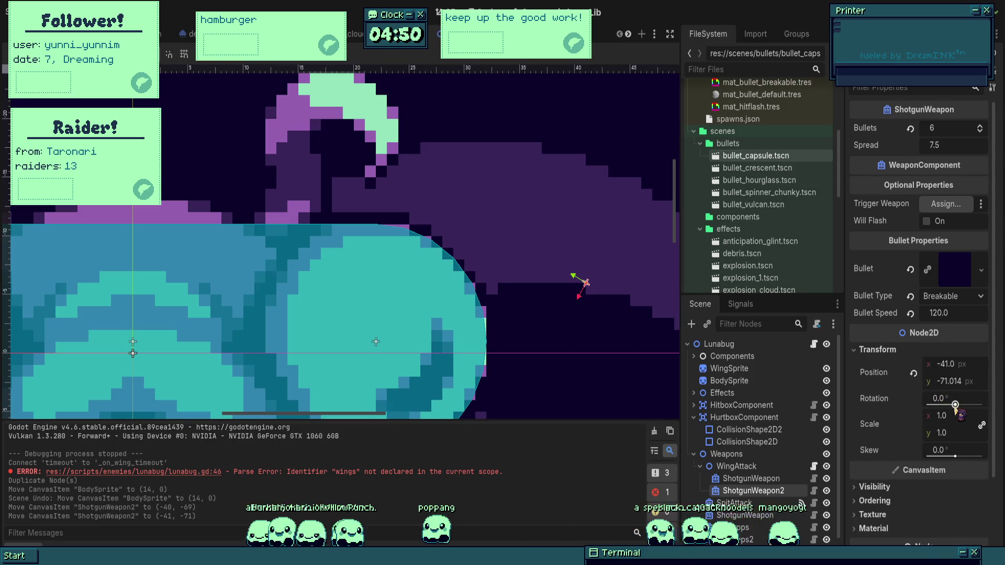
left_click_drag(955, 410, 952, 411)
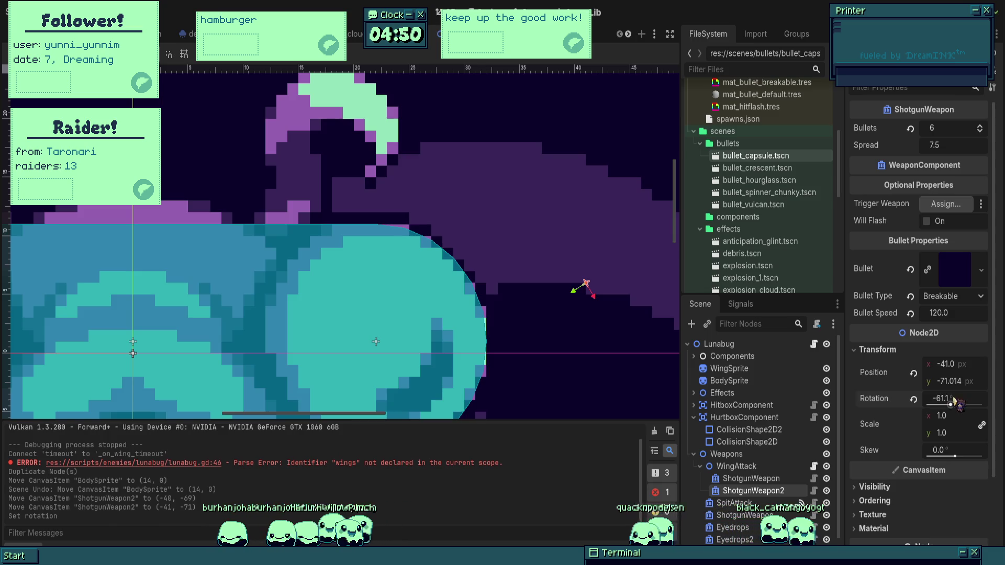
type("-15")
key("Return")
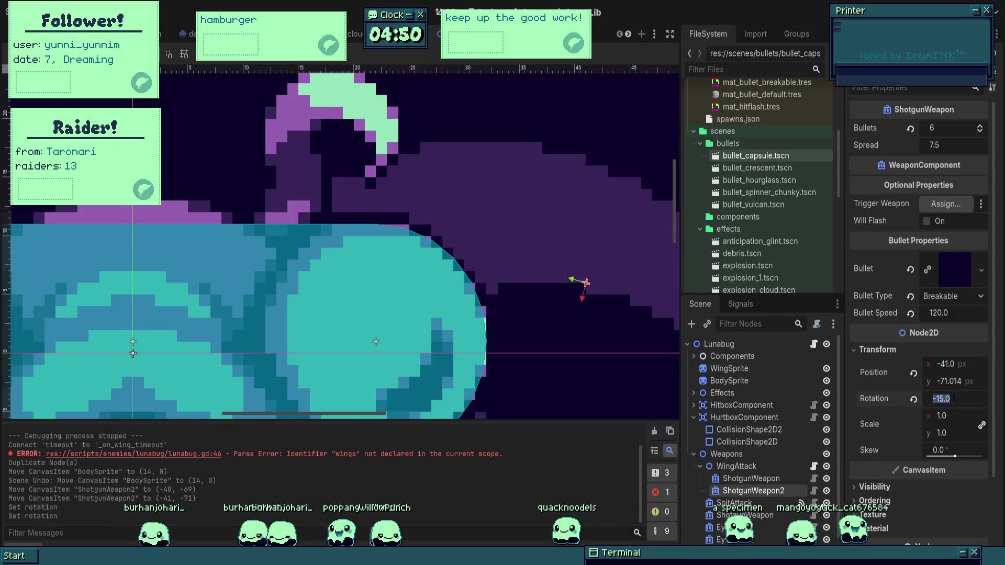
type("-30")
key("Return")
left_click(948, 398)
type("-45")
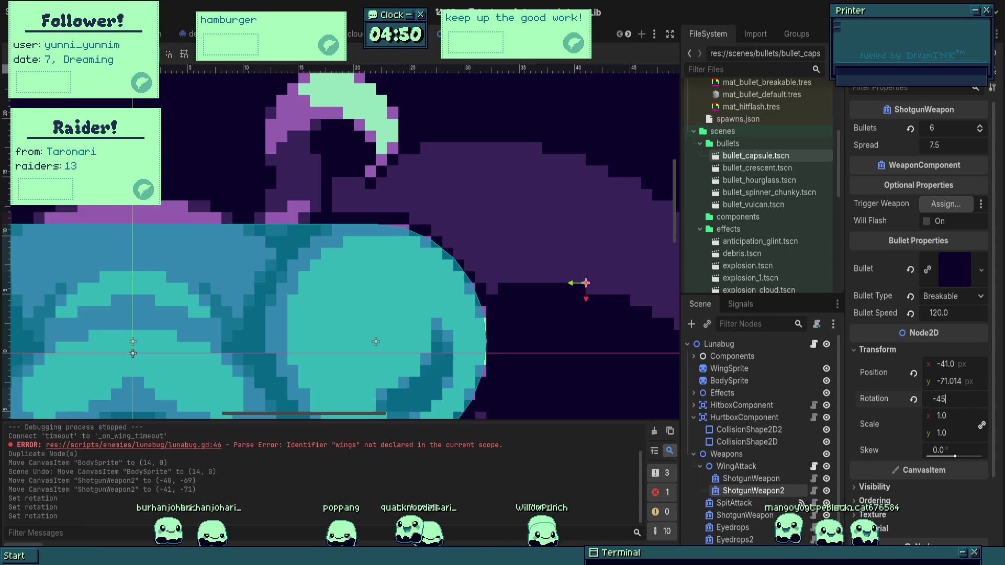
key("Return")
scroll(482, 265, "down", 3)
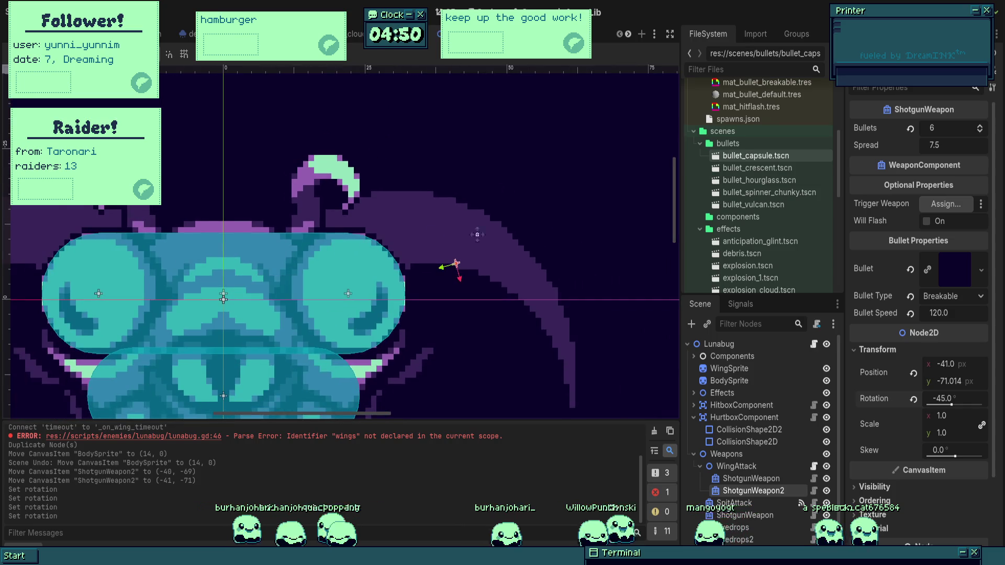
scroll(587, 244, "up", 1)
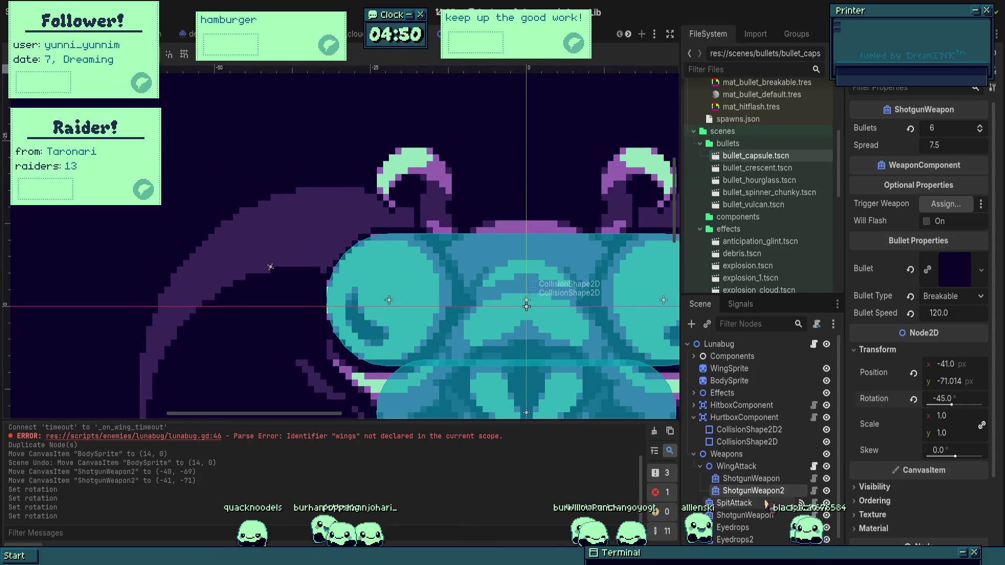
- Reselect the original ShotgunWeapon and then the WingAttack repeater
left_click(748, 483)
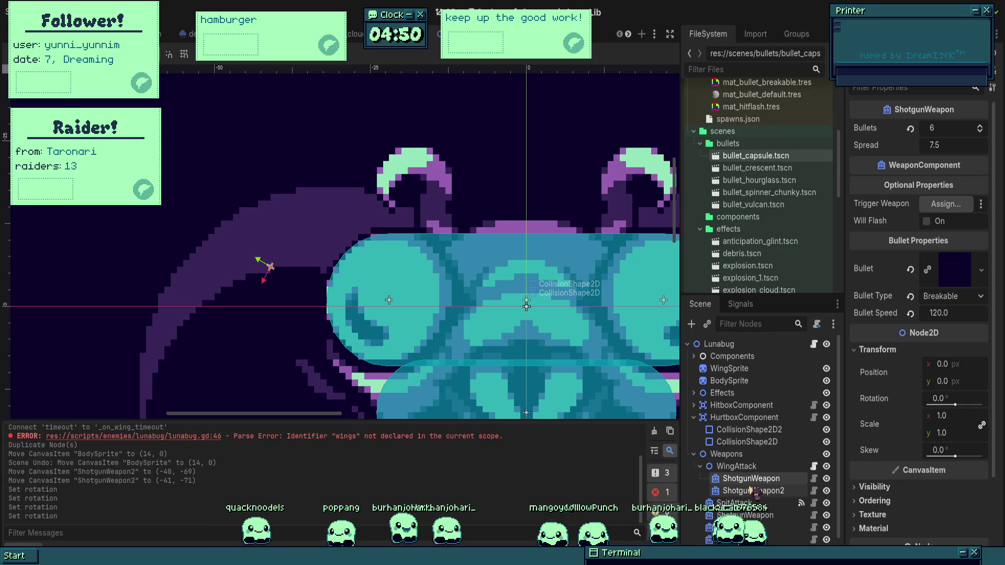
left_click(736, 466)
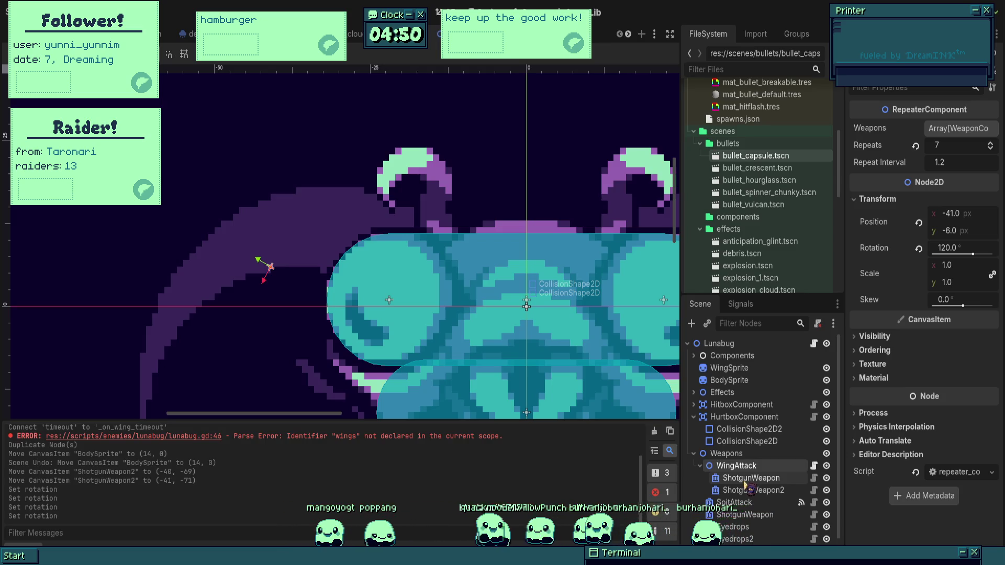
scroll(450, 259, "down", 3)
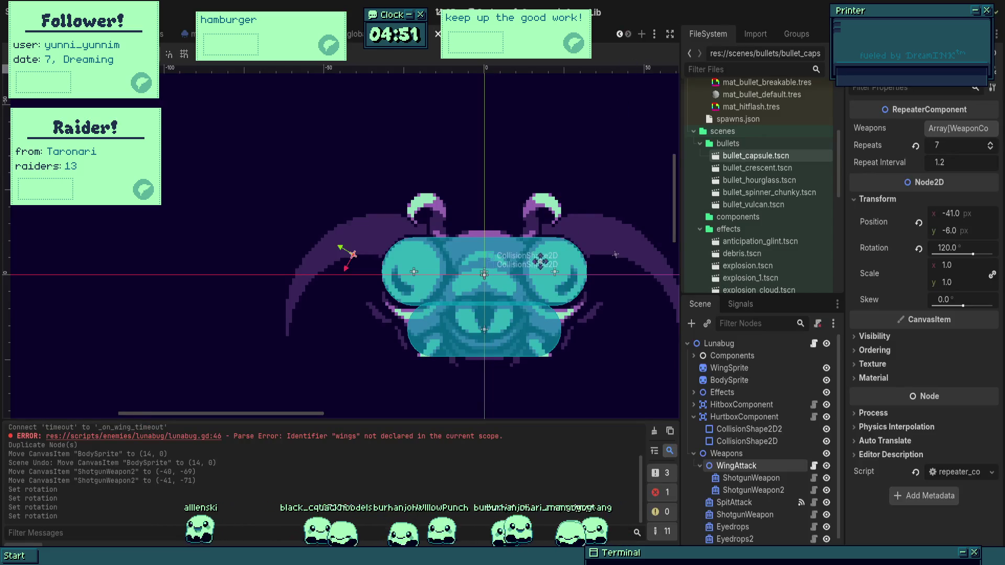
- Reset WingAttack's rotation and position to zero
scroll(540, 260, "right", 3)
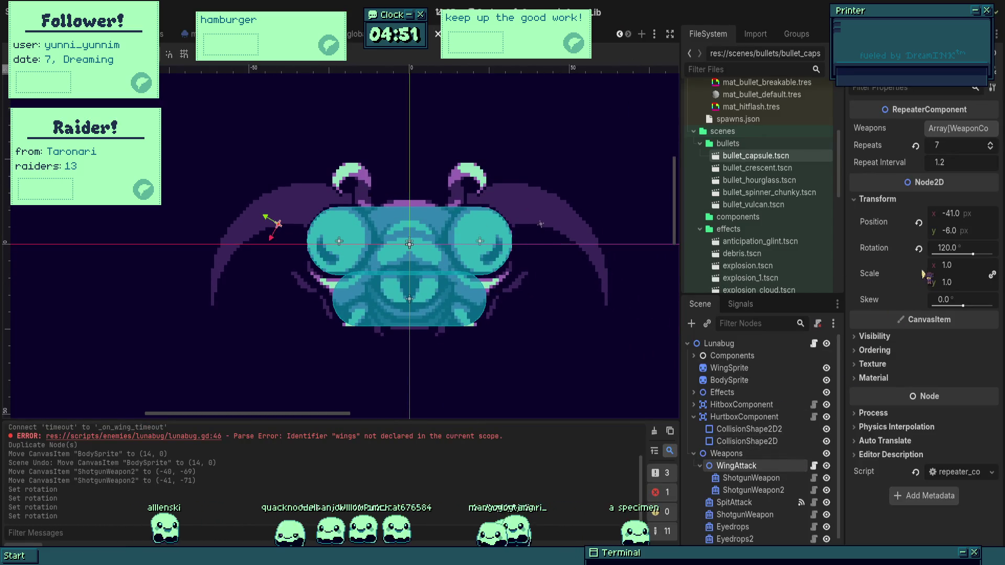
left_click(919, 248)
left_click(919, 222)
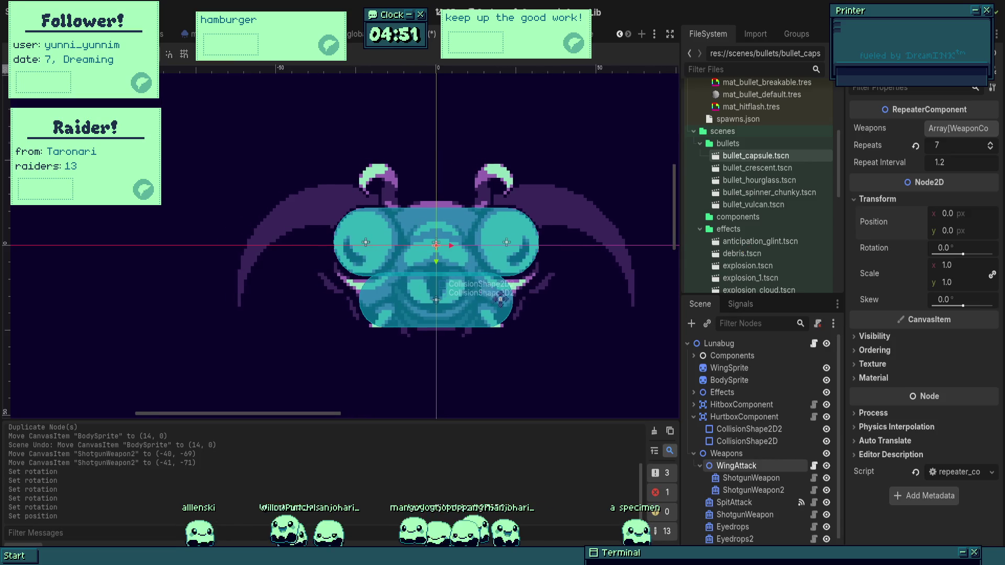
- Place ShotgunWeapon on the left wing with a rotation of 100°
left_click(751, 477)
mouse_move(451, 285)
left_mouse_down()
mouse_move(312, 257)
mouse_move(309, 267)
left_mouse_up()
scroll(310, 267, "up", 2)
scroll(309, 267, "up", 3)
mouse_move(380, 208)
left_mouse_down()
mouse_move(316, 215)
mouse_move(419, 253)
left_mouse_up()
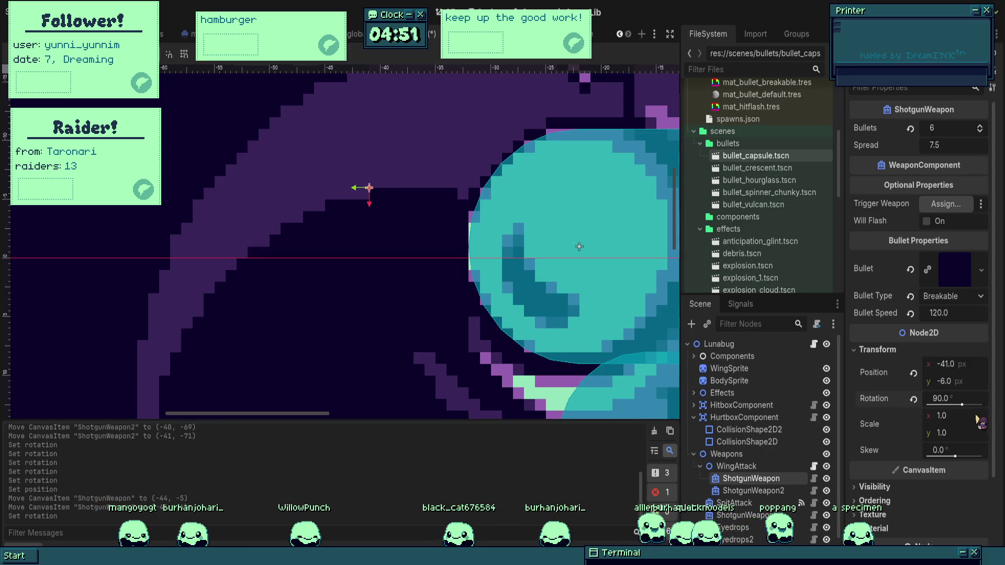
key("Return")
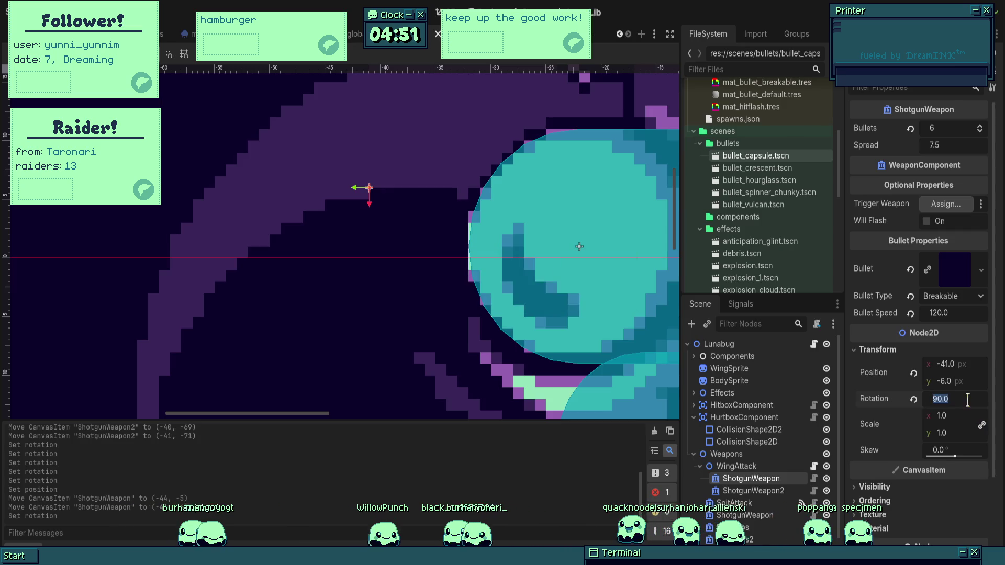
type("100")
key("Return")
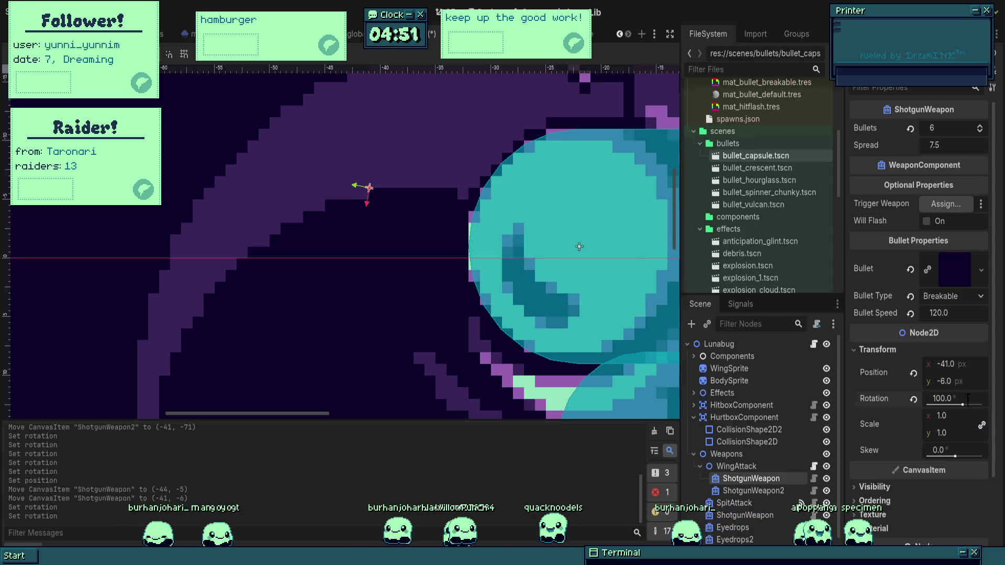
- Place ShotgunWeapon2 on the right wing tip at 80° rotation, save, and select WingAttack
left_click(754, 490)
scroll(430, 190, "down", 5)
mouse_move(425, 183)
left_mouse_down()
mouse_move(494, 252)
mouse_move(637, 308)
left_mouse_up()
scroll(494, 252, "up", 2)
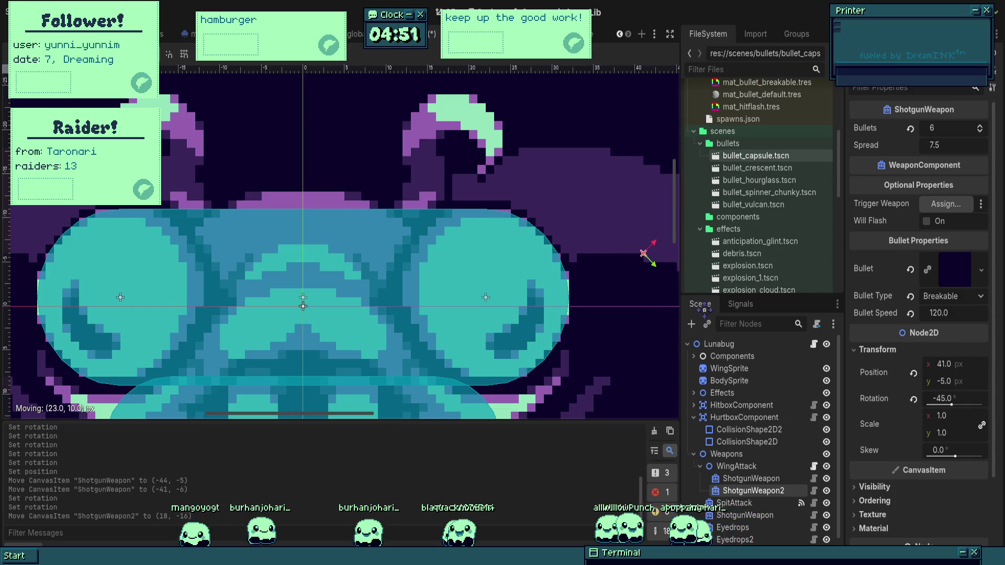
left_click_drag(704, 309, 704, 309)
scroll(561, 280, "down", 2)
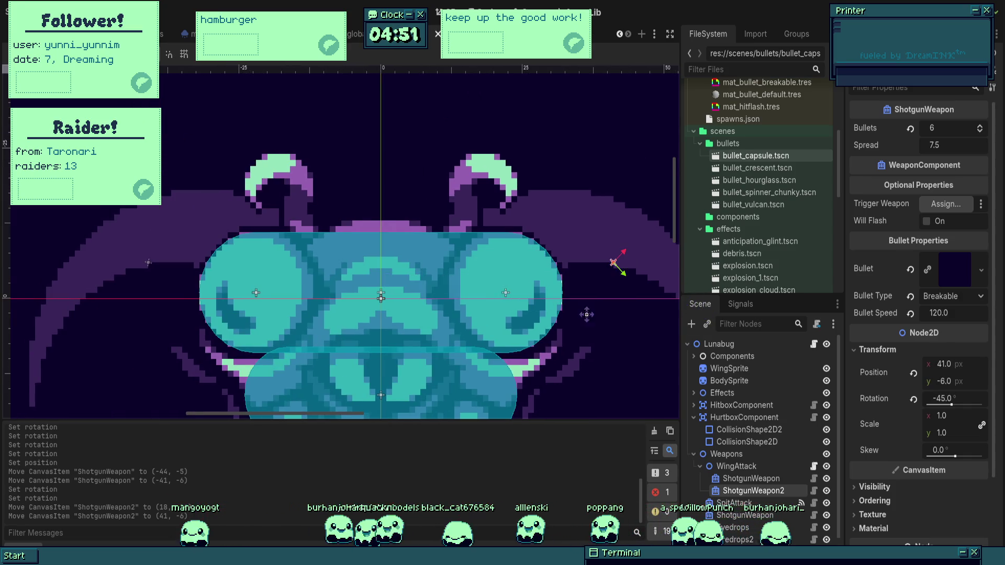
left_click(914, 400)
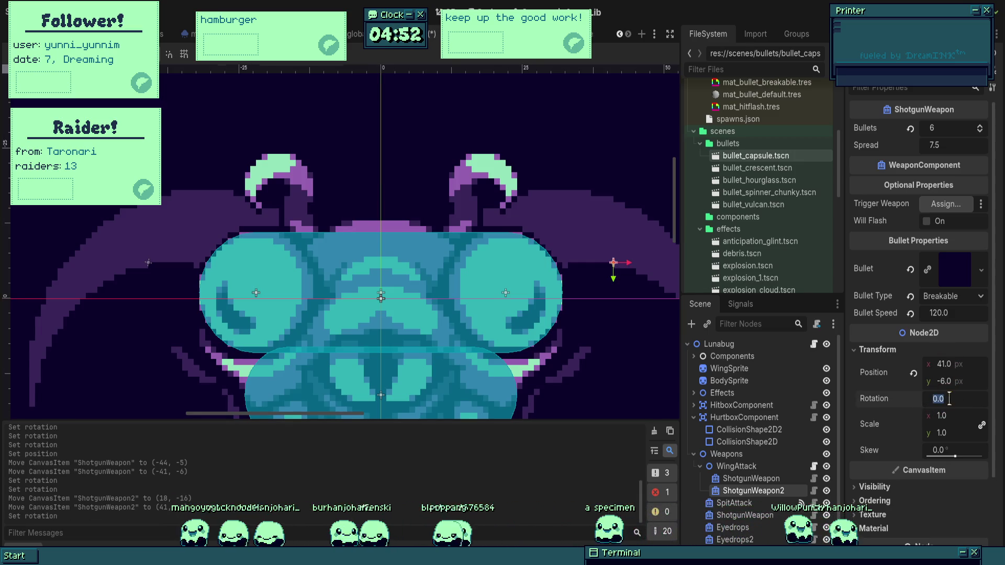
type("80")
key("Return")
key("ctrl+s")
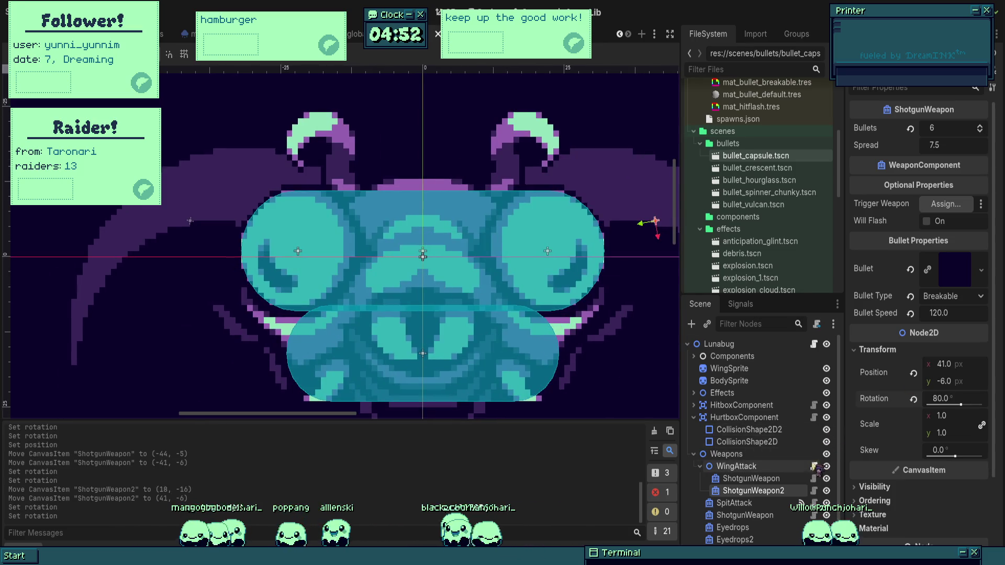
key("minus")
key("minus")
key("minus")
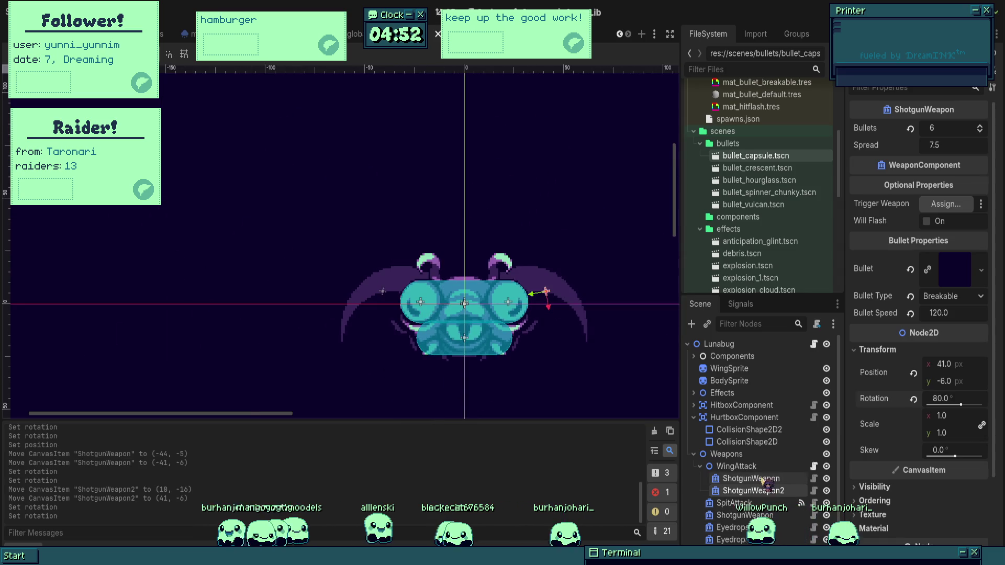
left_click(763, 469)
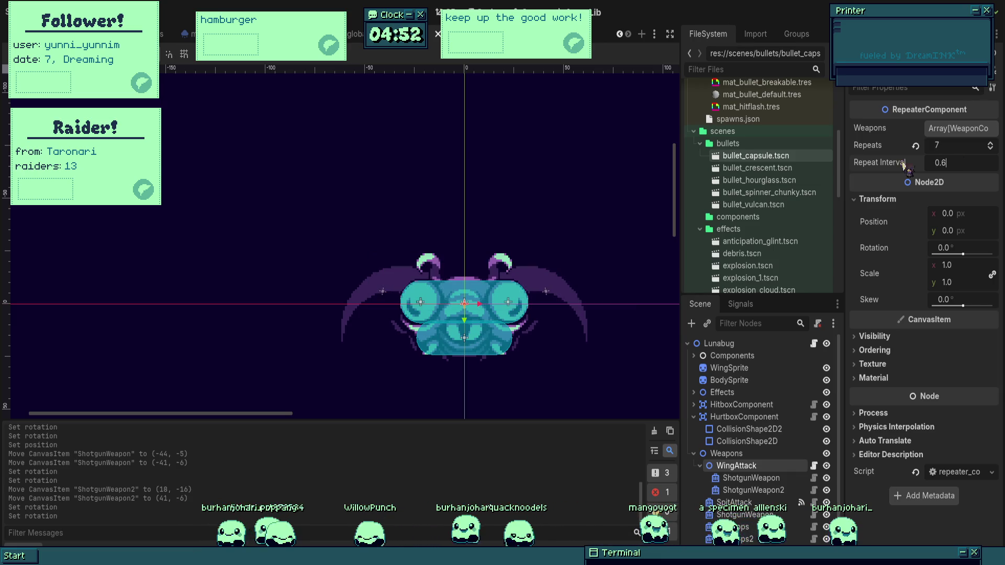
- Set the Wing timer's Wait Time to 6 seconds and save the scene
scroll(774, 508, "down", 2)
left_click(733, 539)
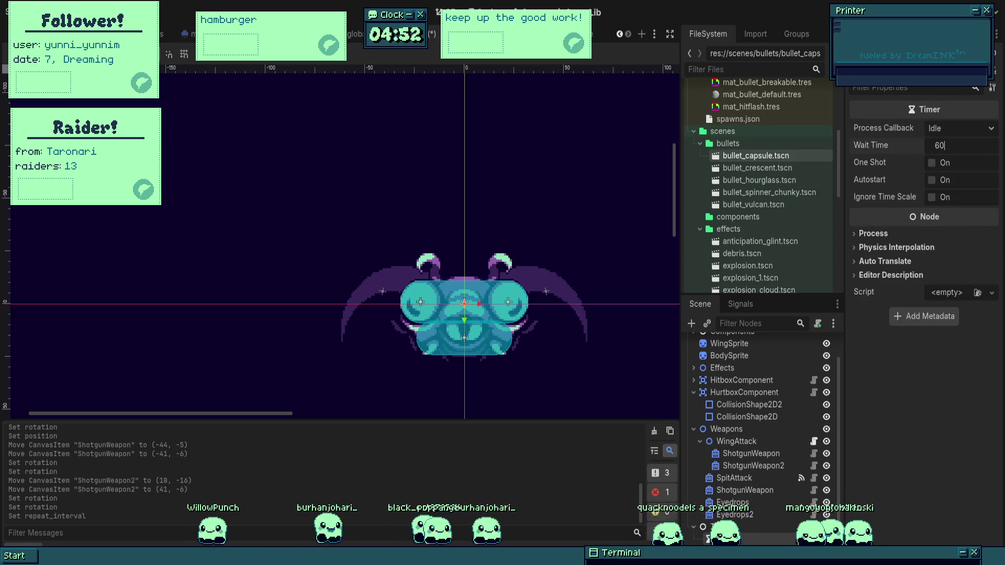
key("ctrl+s")
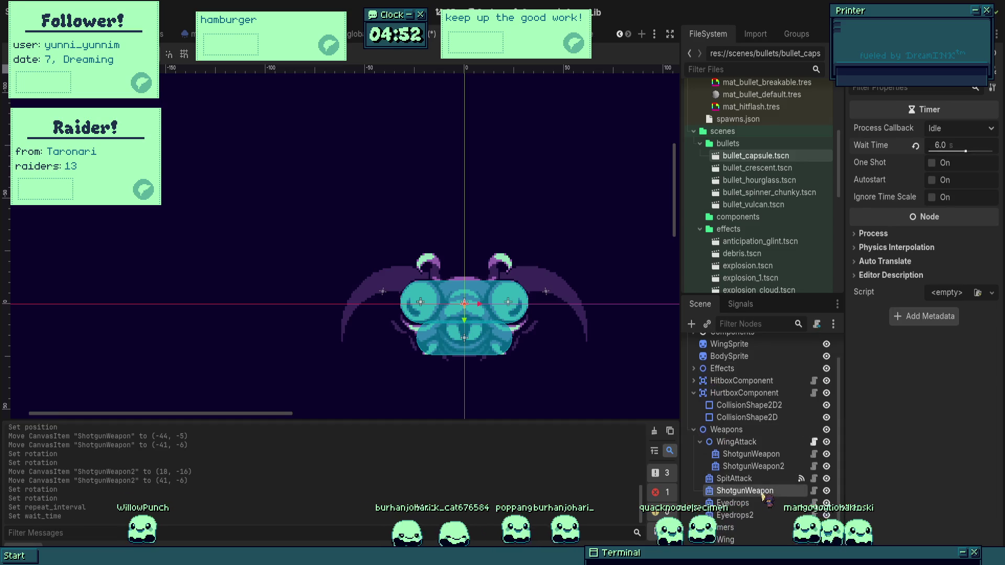
left_click(745, 491)
left_click(725, 540)
key("ctrl+s")
scroll(775, 419, "up", 2)
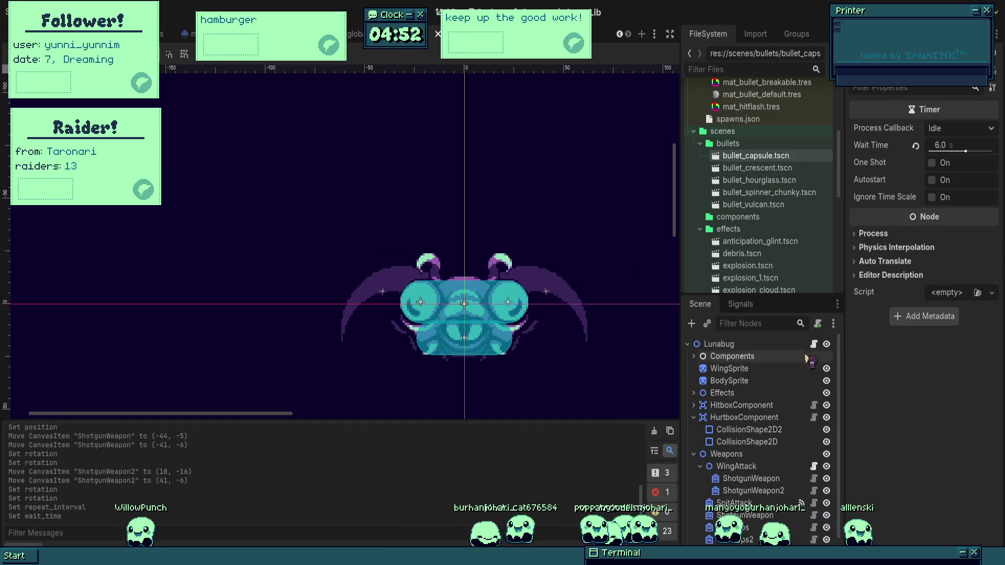
- Turn on the Wing timer's Autostart and run the scene to test the boss
left_click(815, 344)
scroll(335, 235, "down", 1)
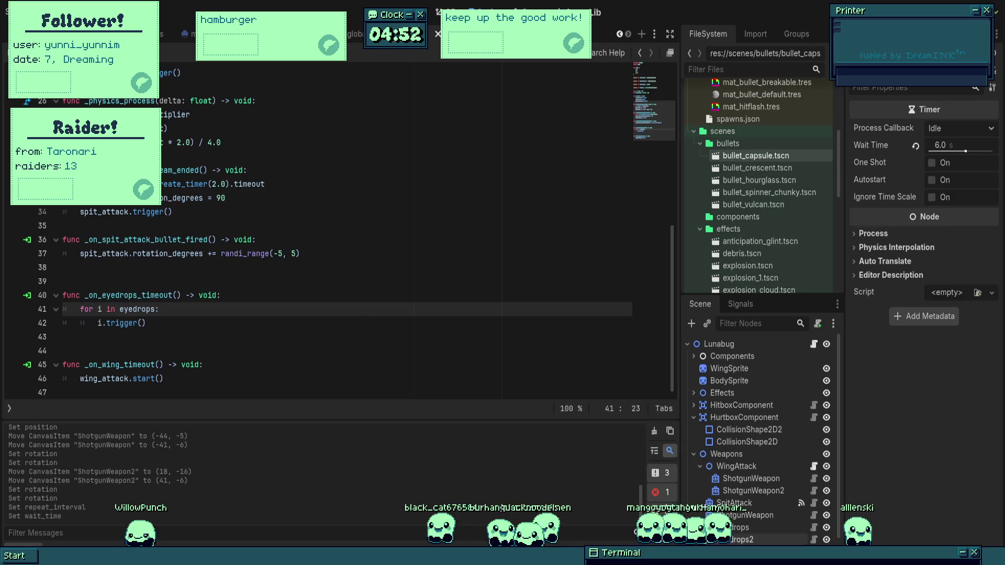
left_click(933, 181)
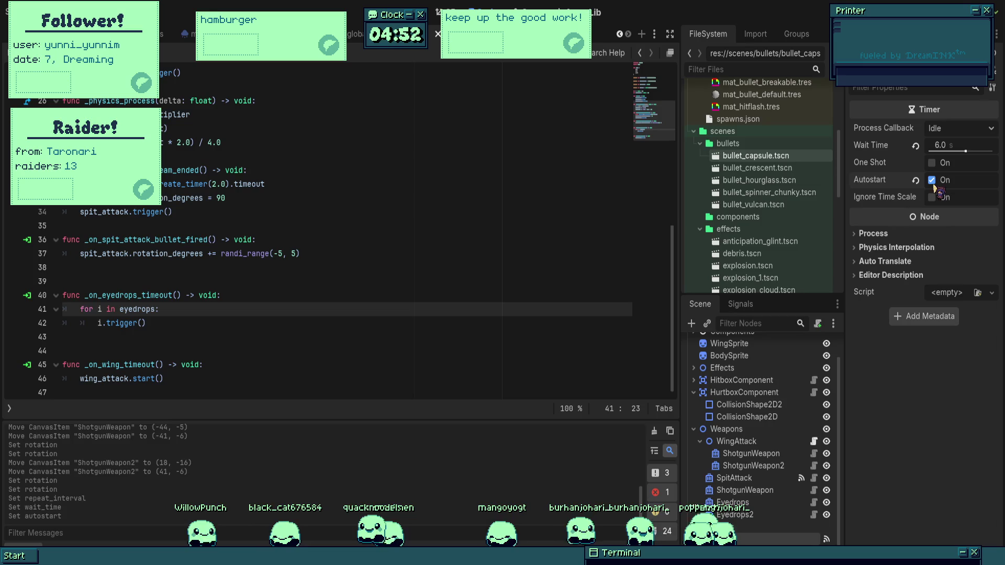
key("F6")
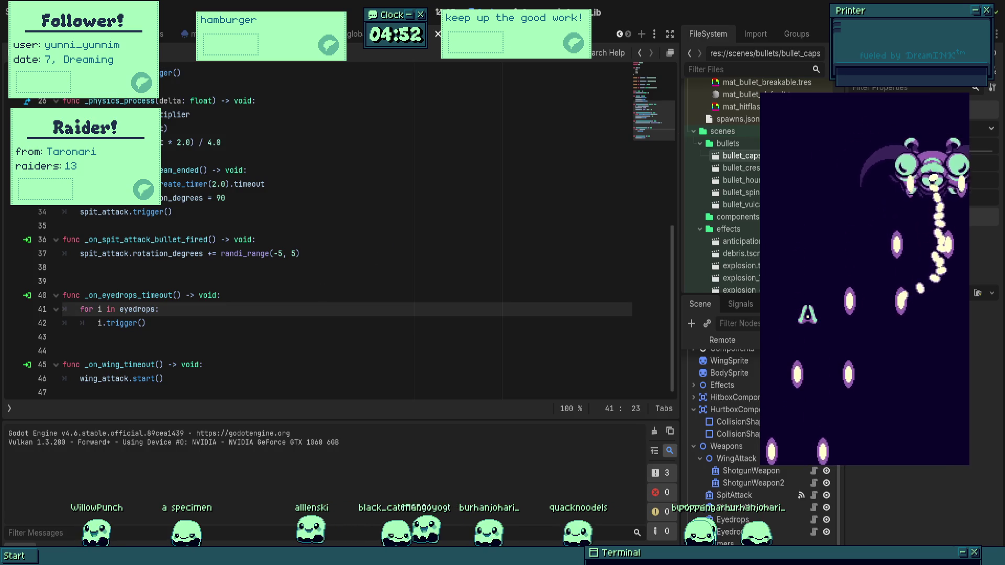
- Add a print("burgers") line at the top of _on_wing_timeout
left_click(244, 379)
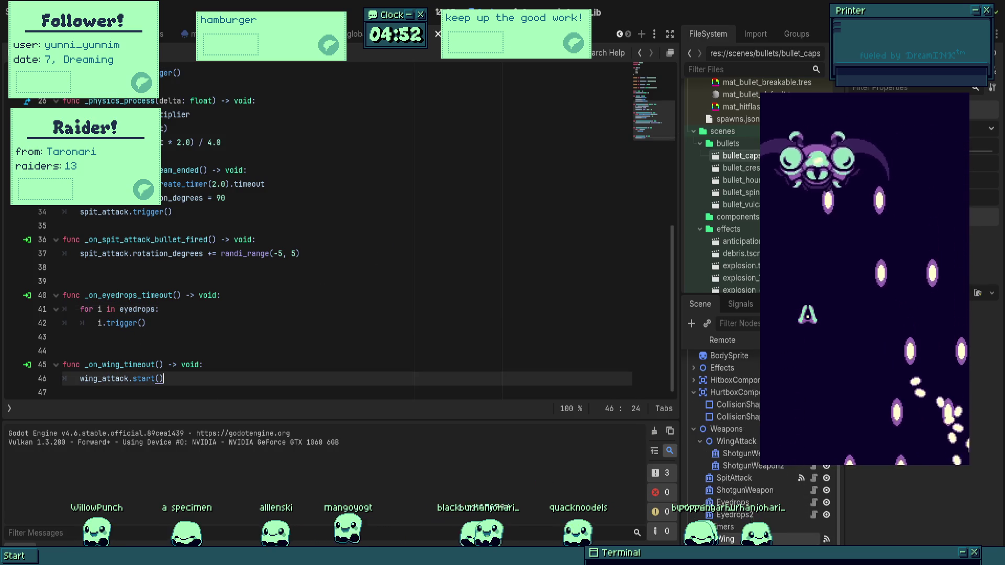
left_click(245, 365)
key("Return")
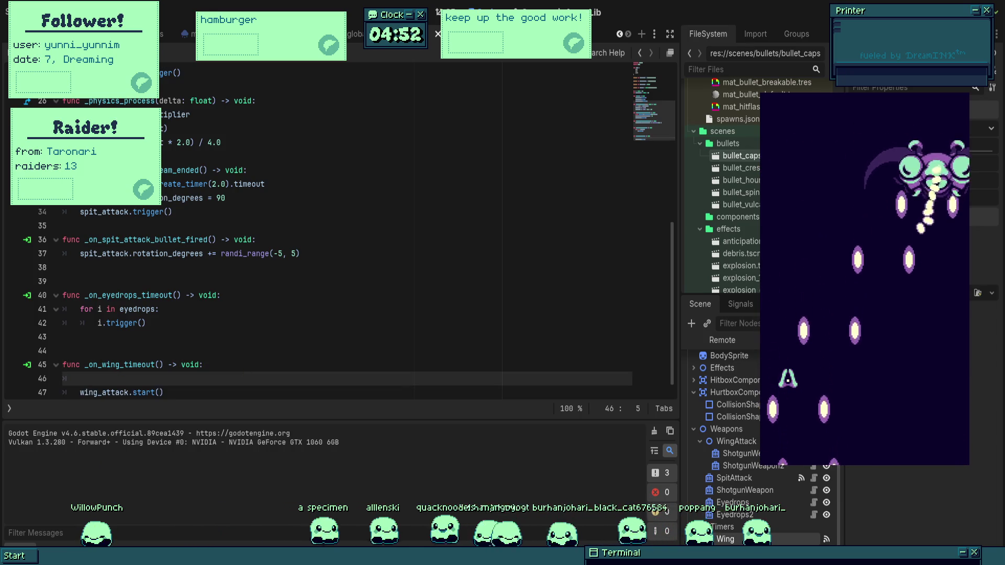
type("prin")
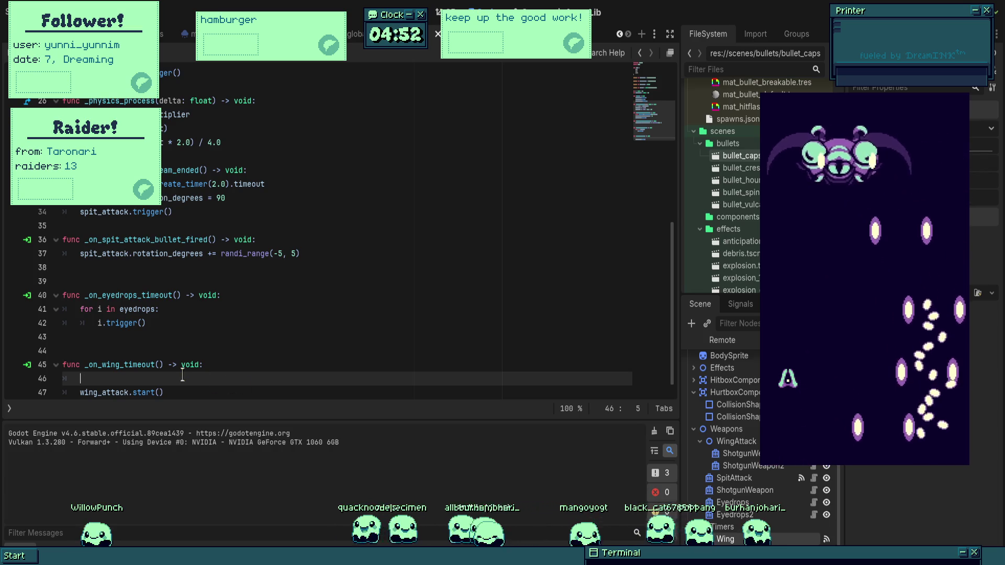
type("t(\"burgers")
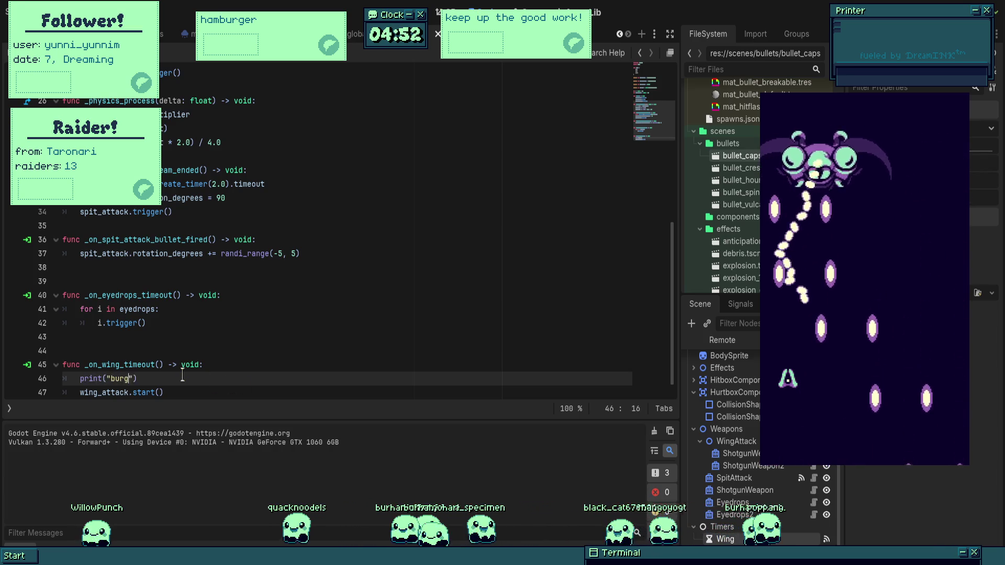
- Stop the game, rerun it to see burgers in the output, then stop it
key("F8")
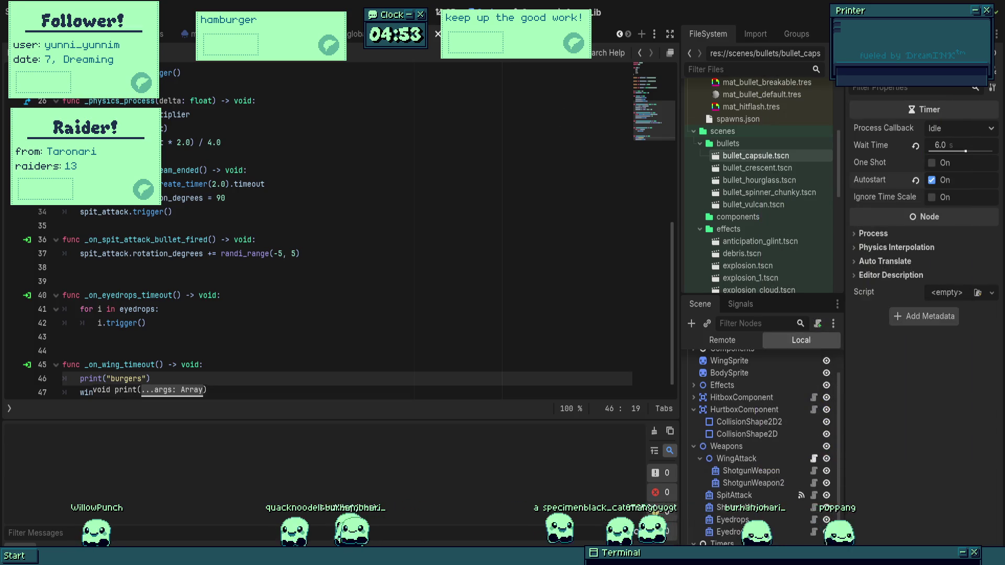
key("F5")
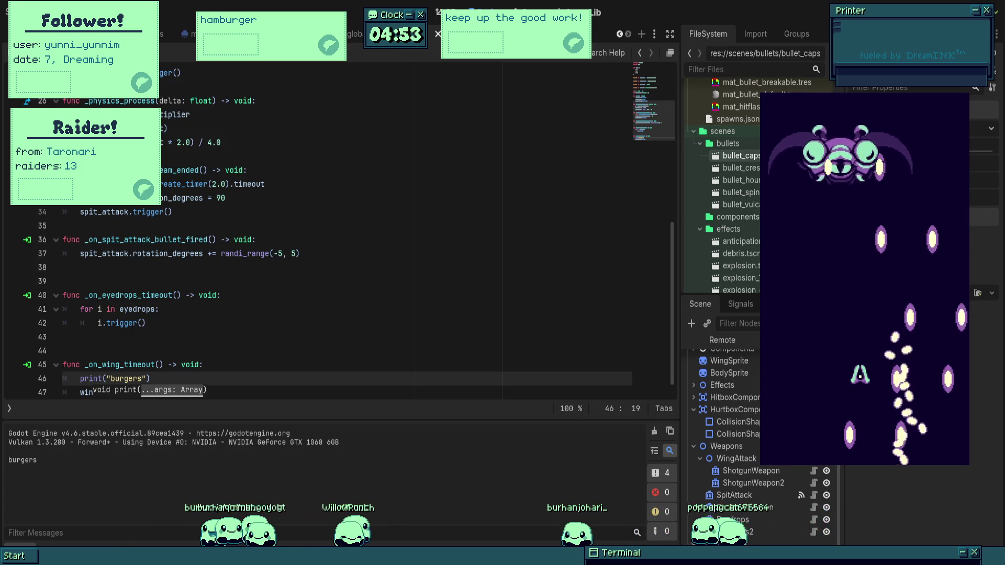
key("F8")
- Add two slots to WingAttack's Weapons list and assign ShotgunWeapon to the first
left_click(766, 440)
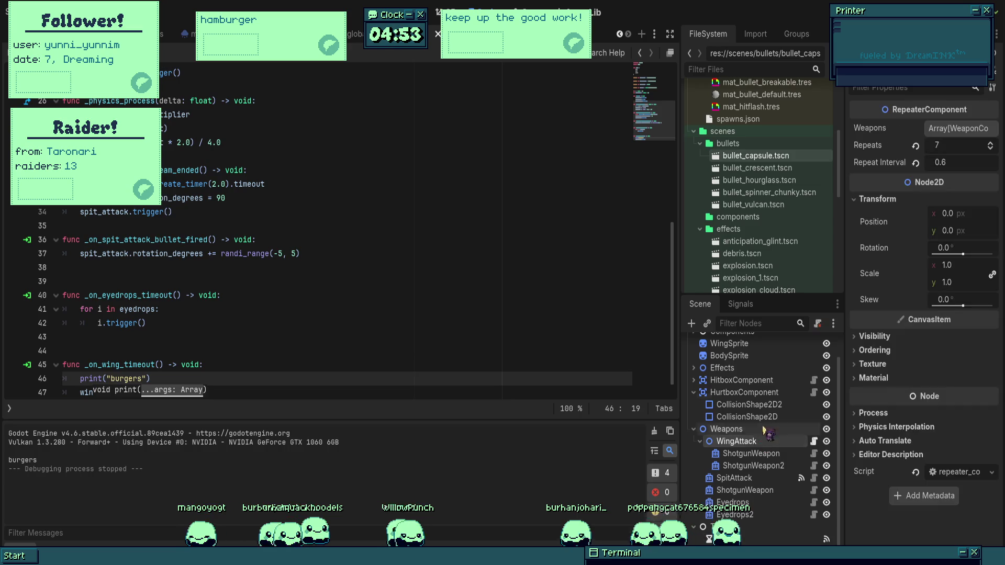
left_click(955, 128)
left_click(924, 164)
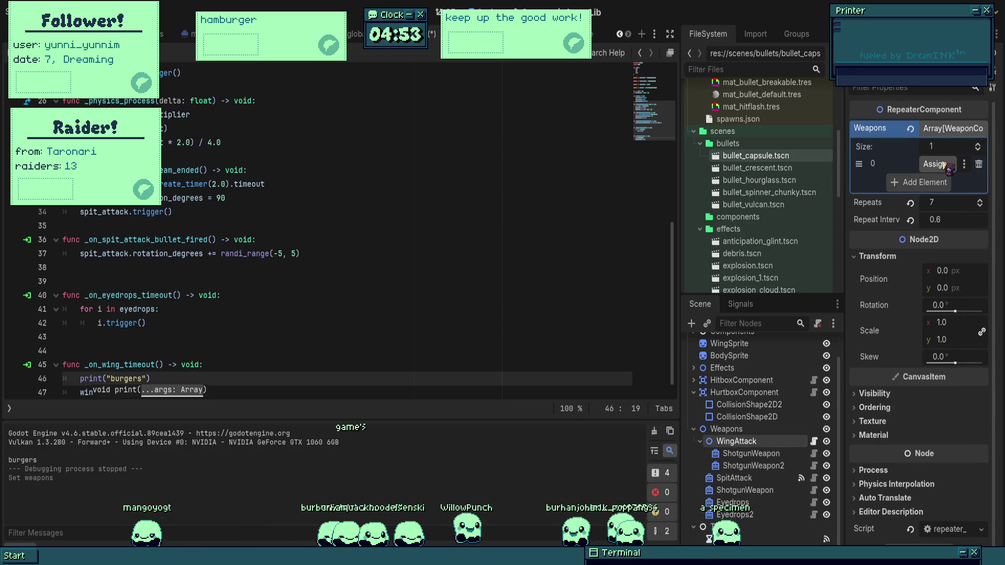
left_click(924, 184)
left_click_drag(751, 454, 937, 164)
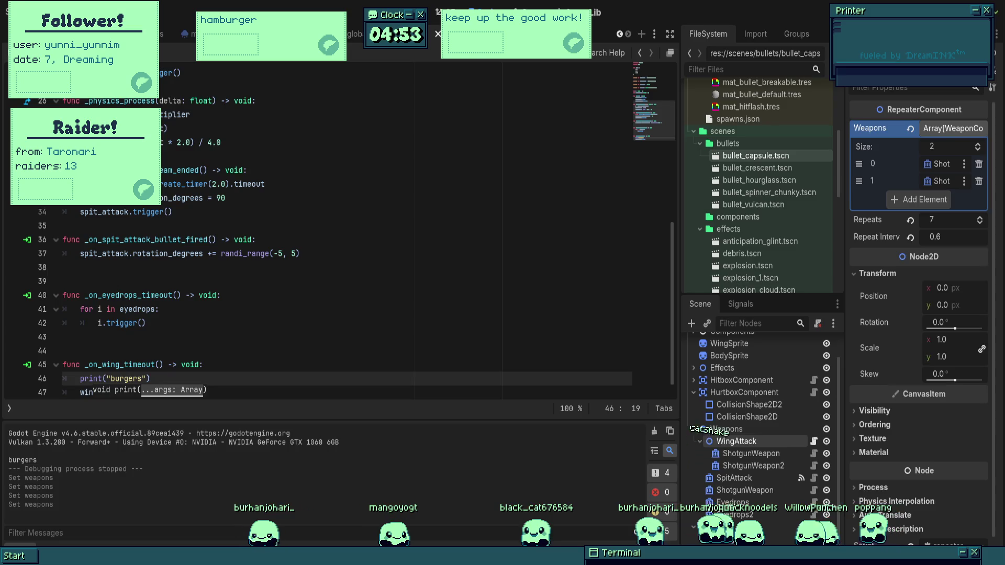
- Run the game and move the player ship left and right to watch the volleys
key("F5")
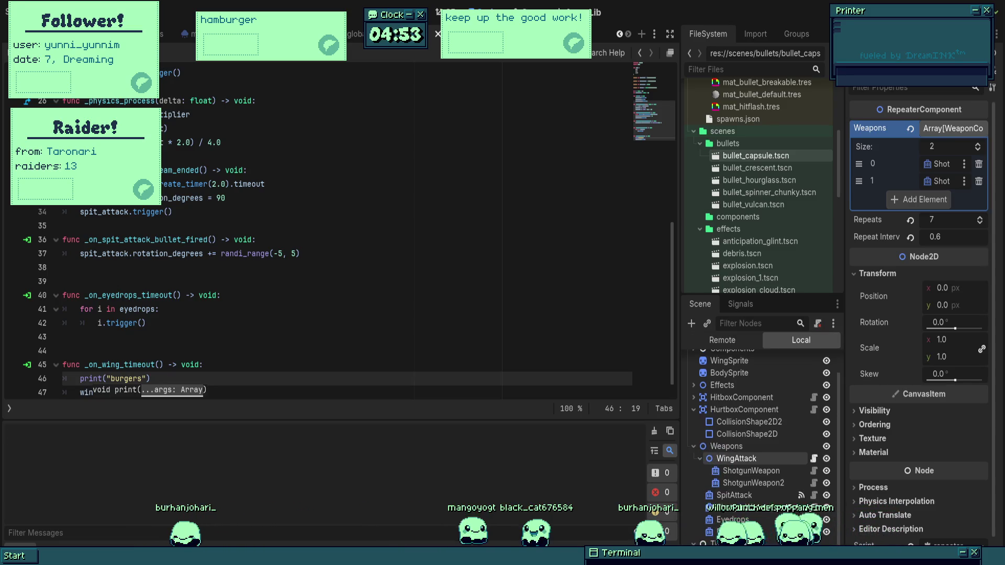
key("Left")
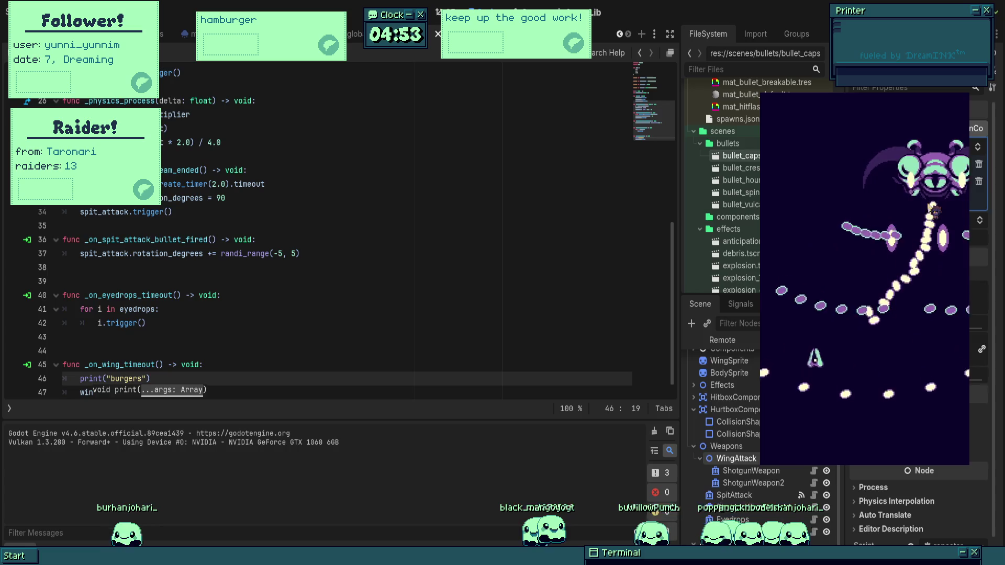
key("Right")
- Stop the test run, rotate the first wing shotgun to 150°, and save
key("Down")
key("F8")
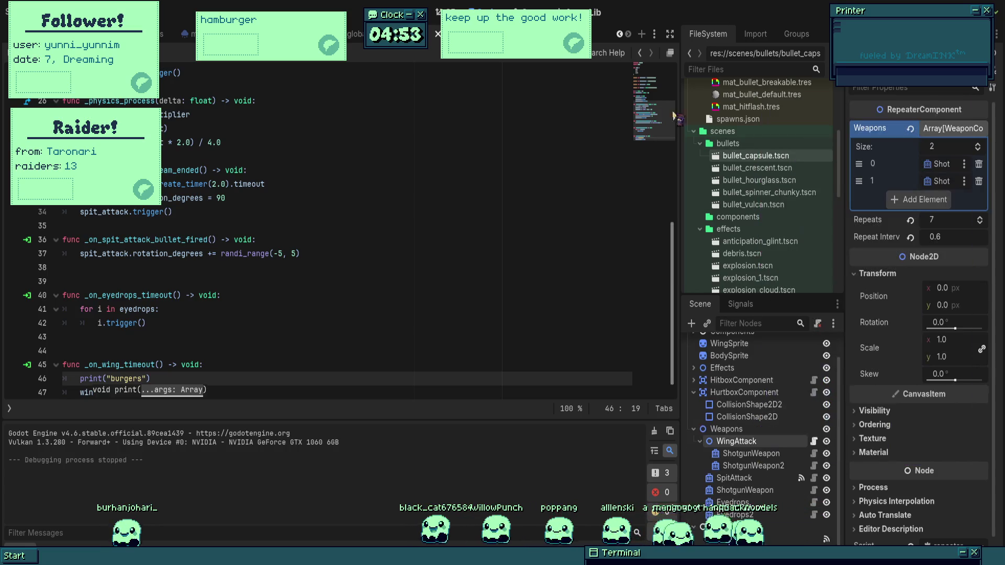
key("ctrl+F1")
scroll(435, 138, "down", 5)
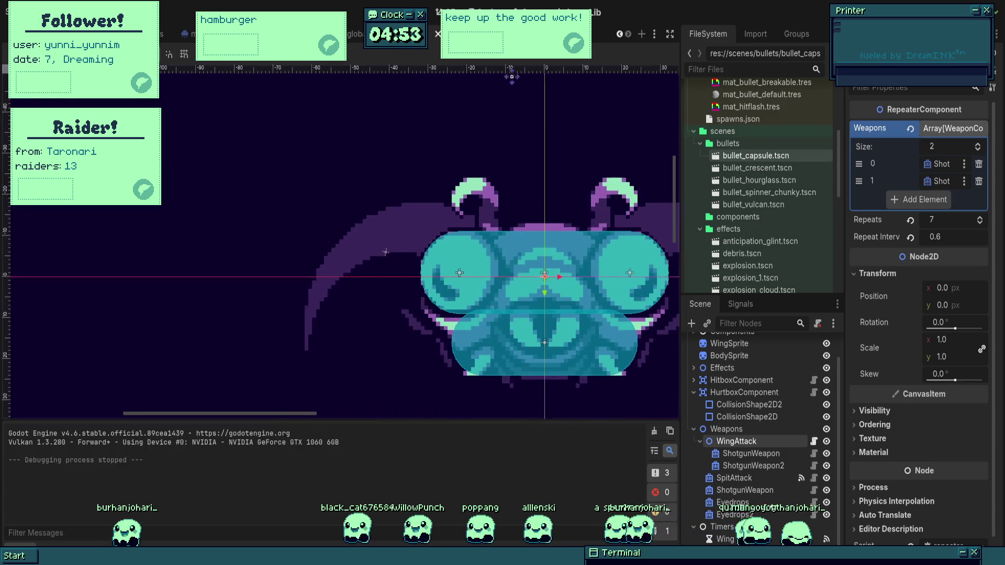
left_click(751, 454)
scroll(545, 284, "up", 6)
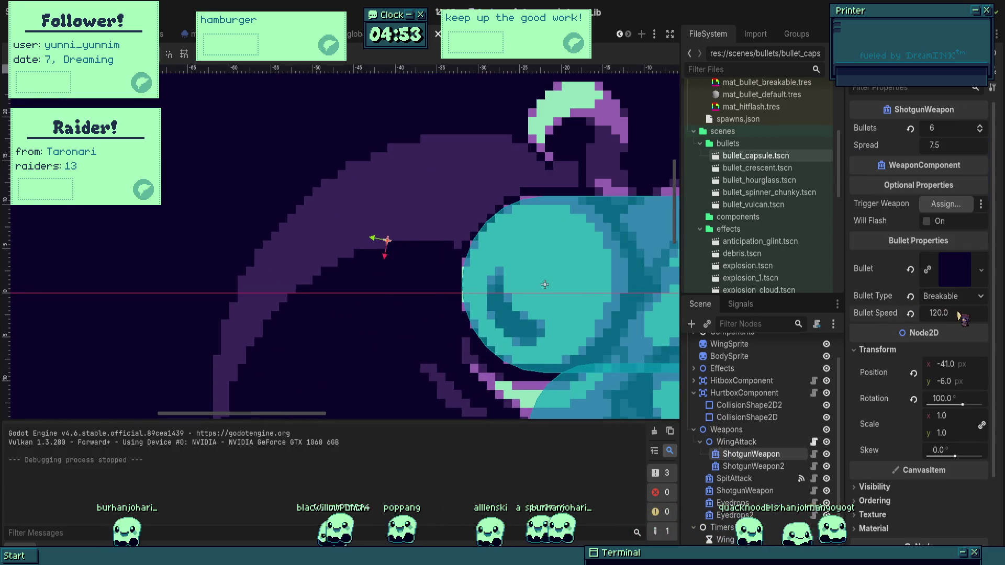
left_click_drag(932, 399, 942, 399)
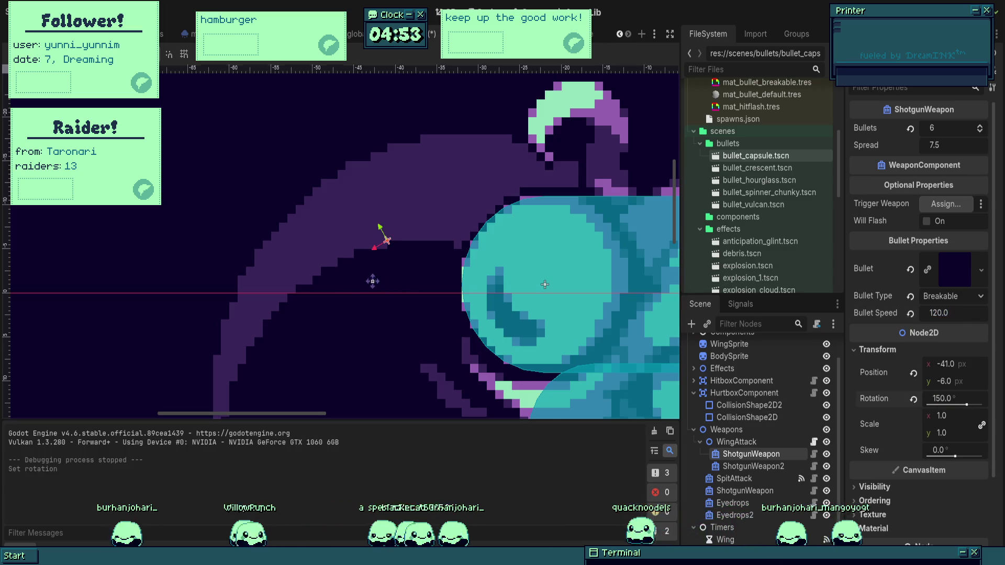
key("ctrl+s")
- Try a 120° rotation on the first shotgun and 30° on ShotgunWeapon2
left_click(950, 399)
type("120")
key("Return")
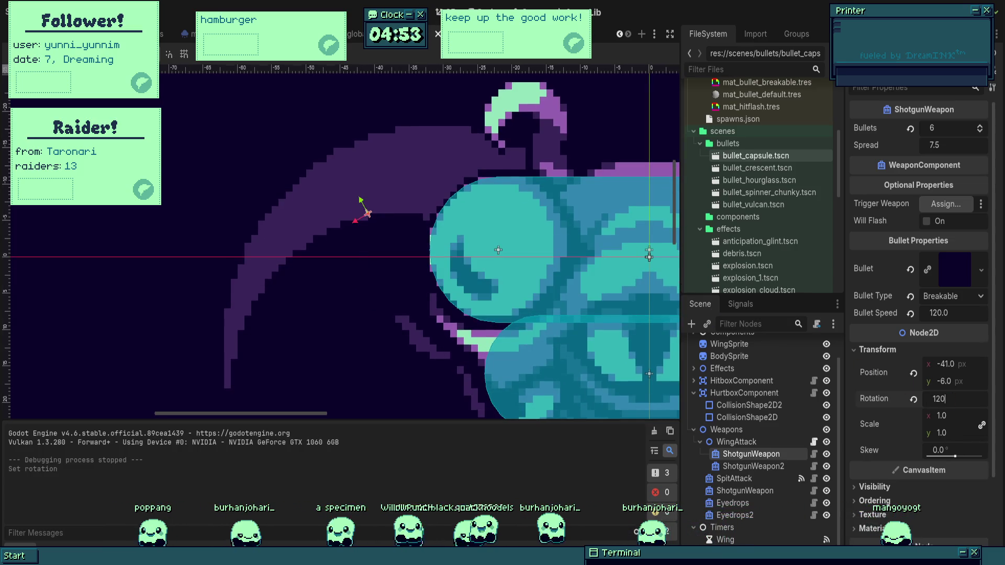
left_click(961, 397)
key("shift+f")
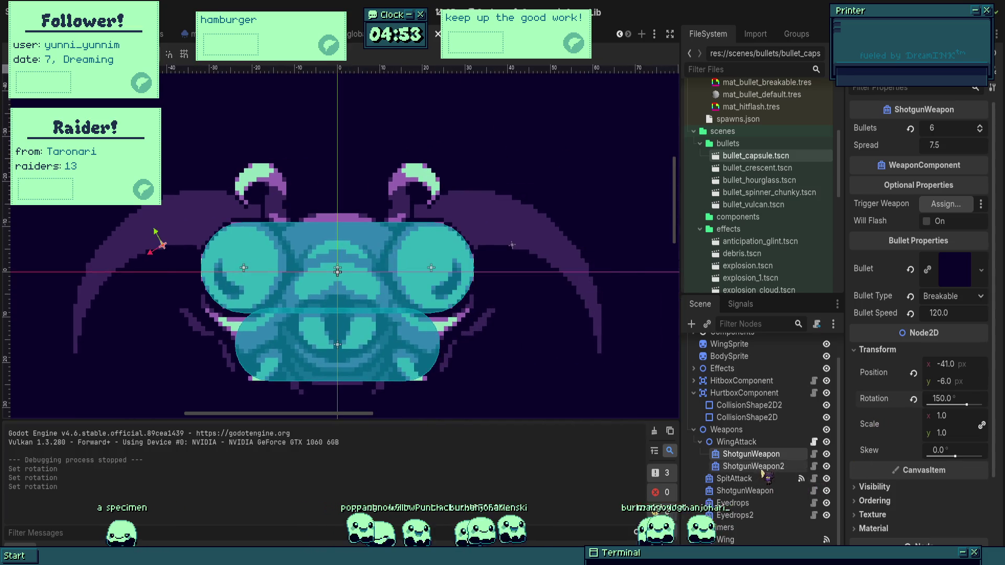
left_click(762, 467)
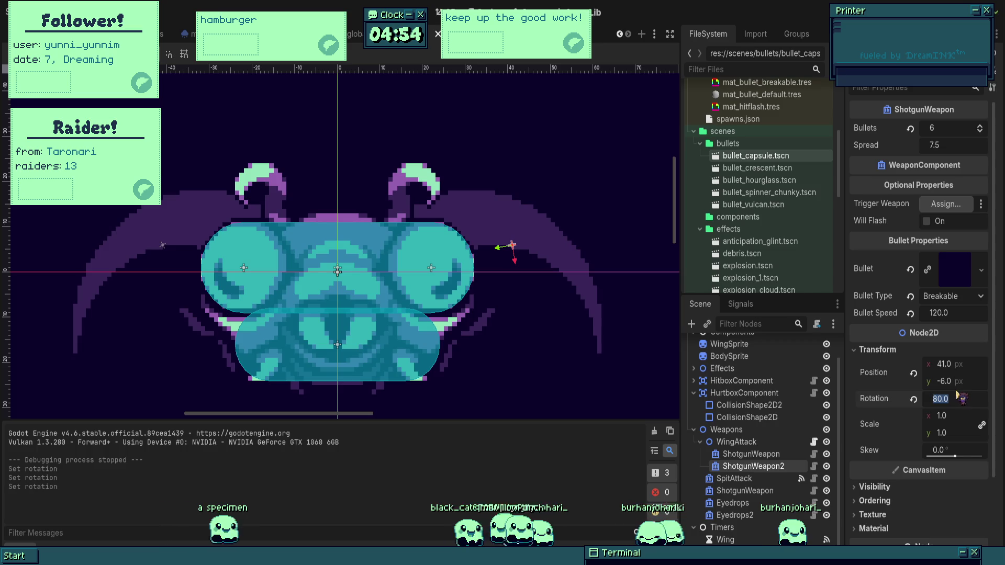
type("30")
key("Return")
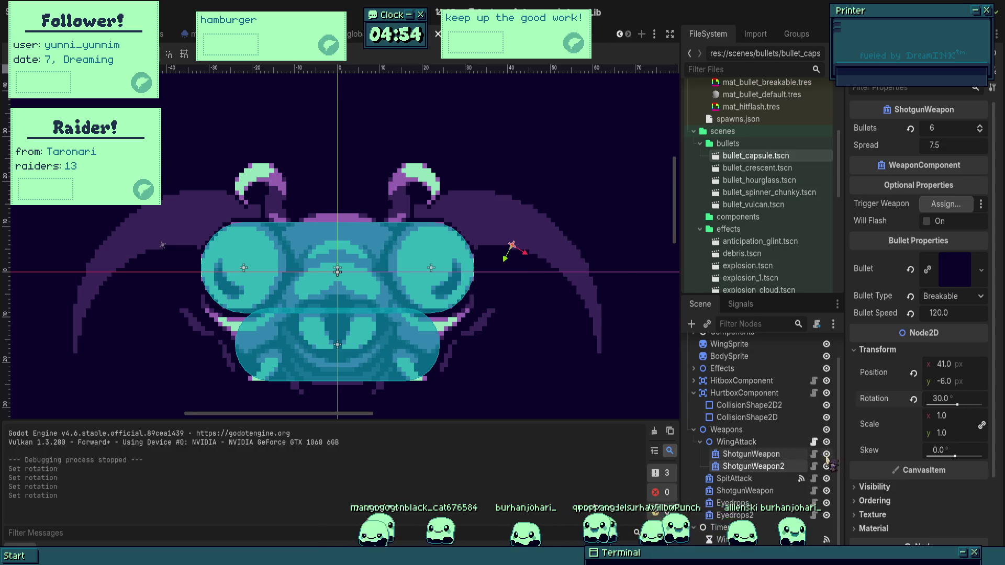
- Set ShotgunWeapon2's rotation to 60° and save the scene
left_click(785, 455)
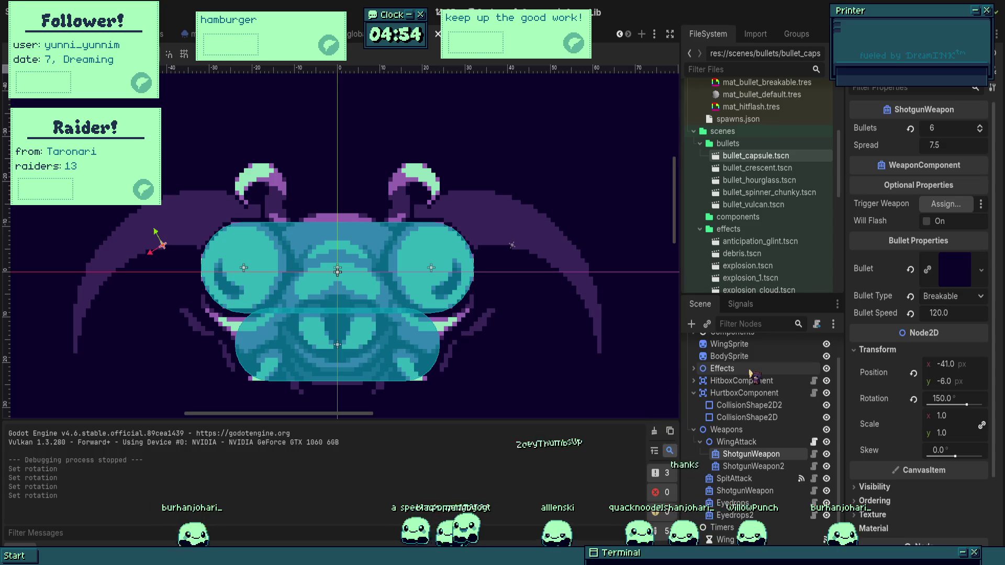
left_click_drag(514, 325, 532, 303)
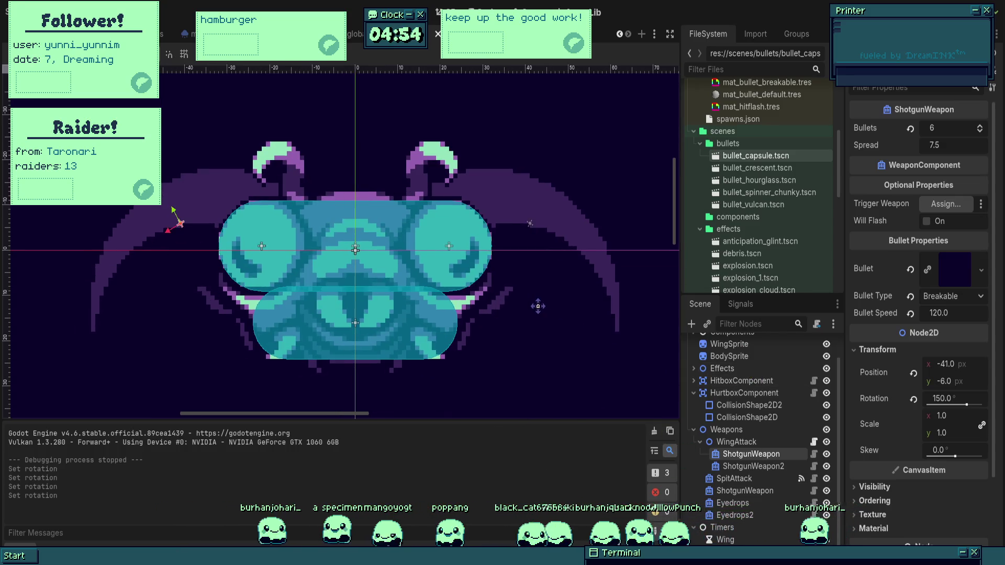
left_click(748, 467)
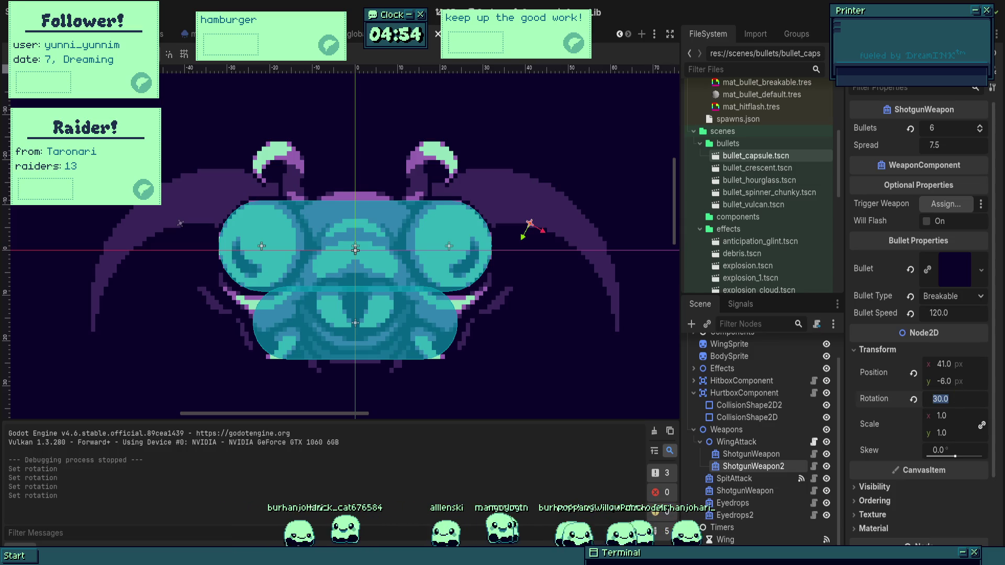
type("60")
key("Return")
key("ctrl+s")
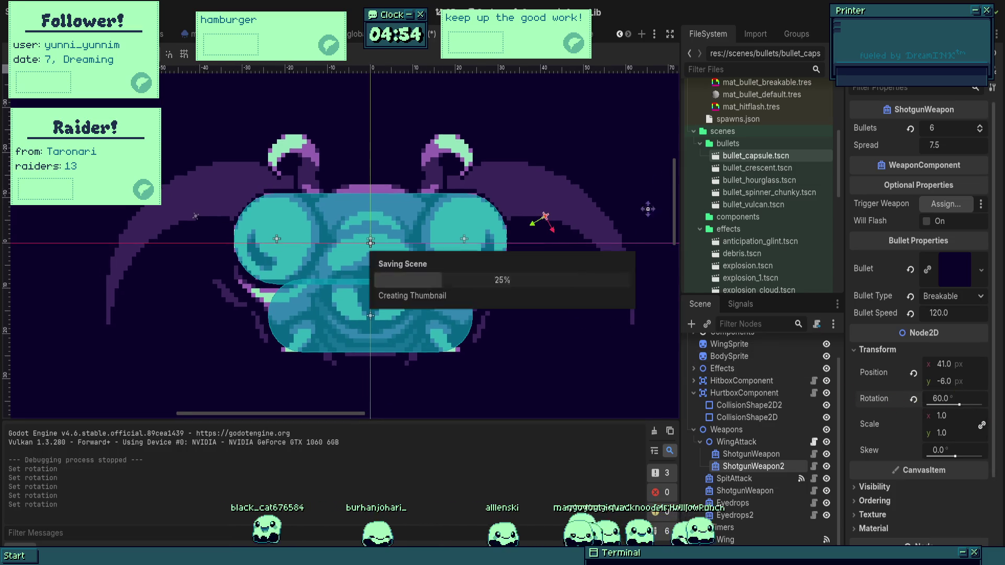
left_click(752, 454)
key("F5")
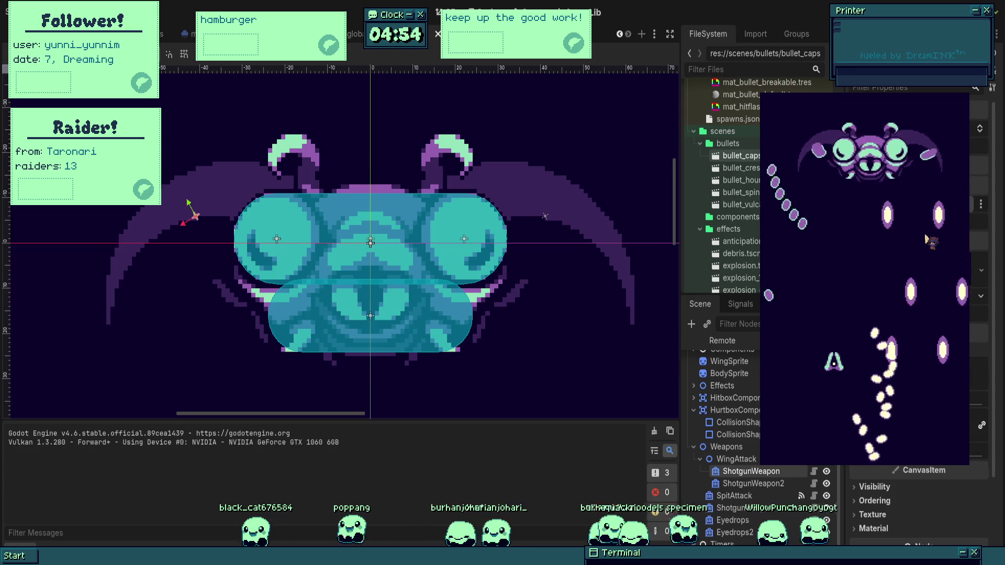
key("Left")
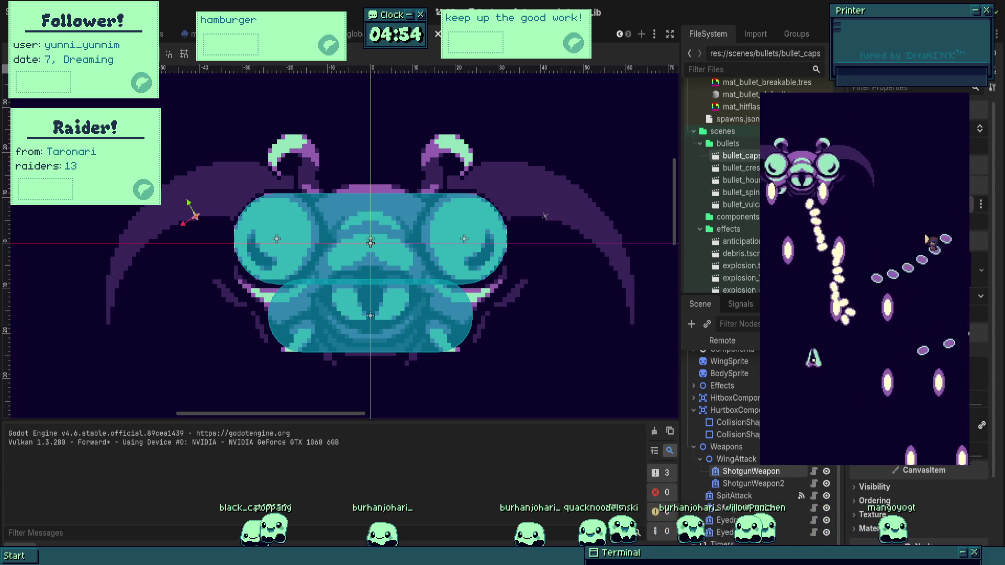
key("Up")
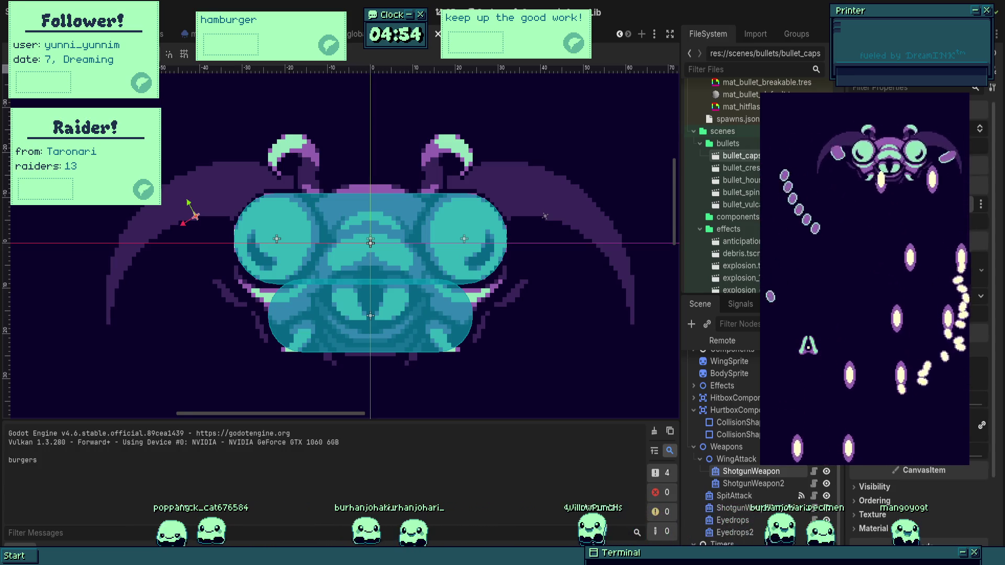
key("F8")
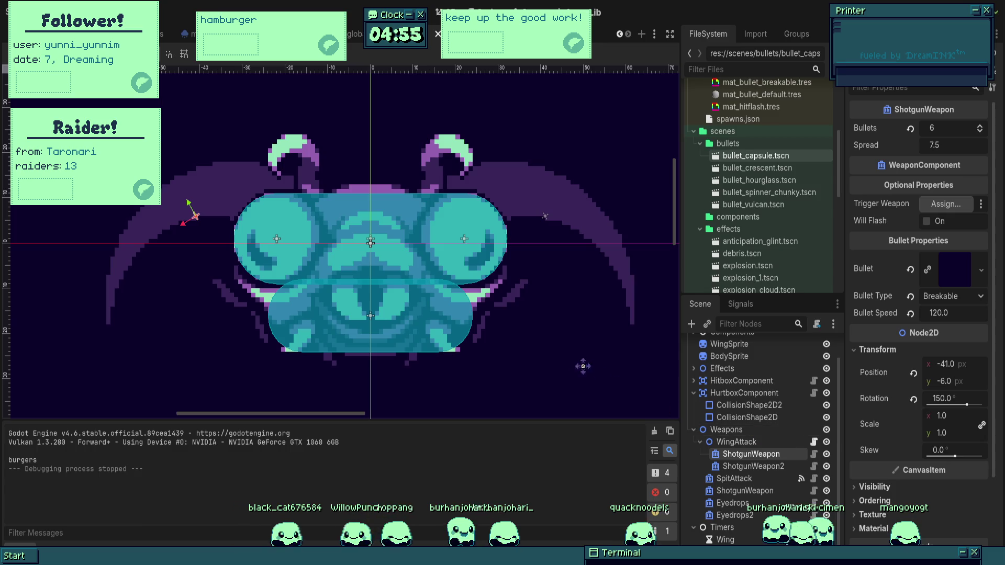
left_click_drag(545, 351, 581, 351)
- Compare with ShotgunWeapon2, set ShotgunWeapon to 120°, and run the game with F5
left_click(765, 465)
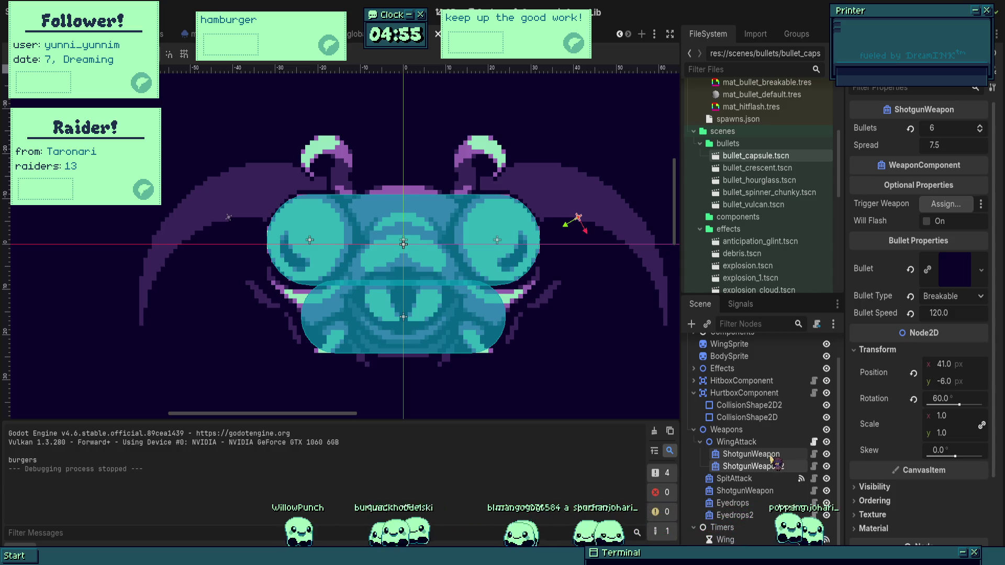
left_click(771, 458)
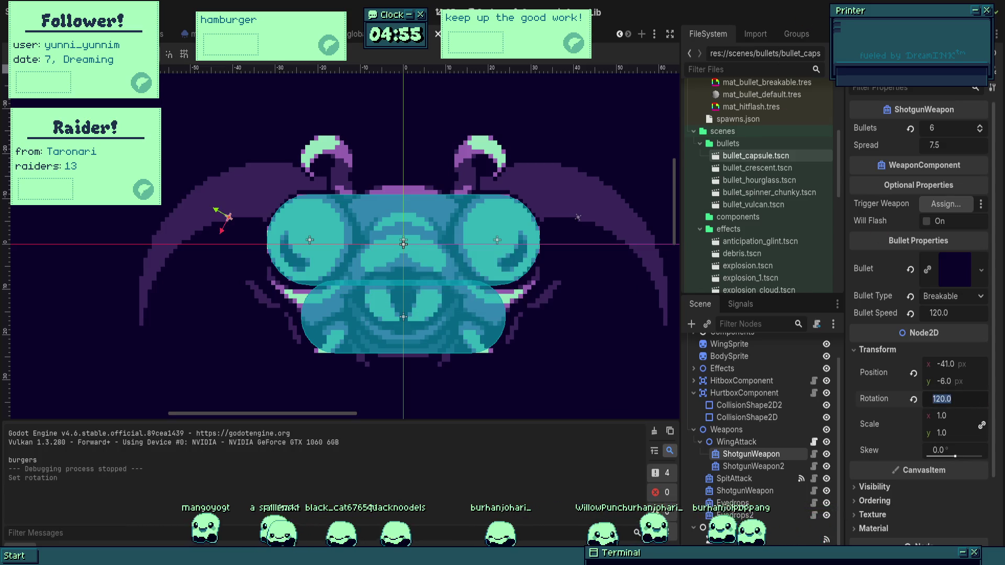
key("F5")
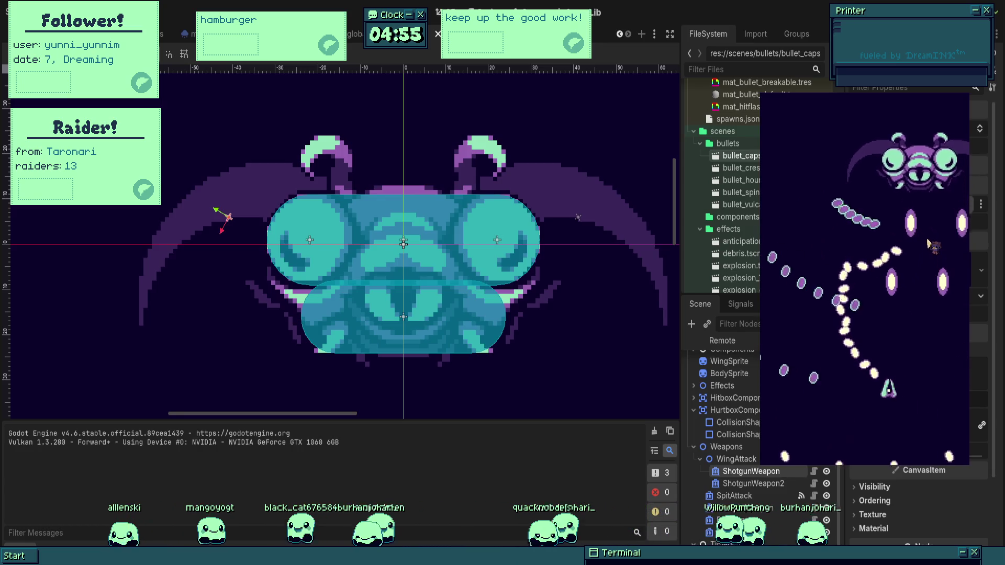
key("Left")
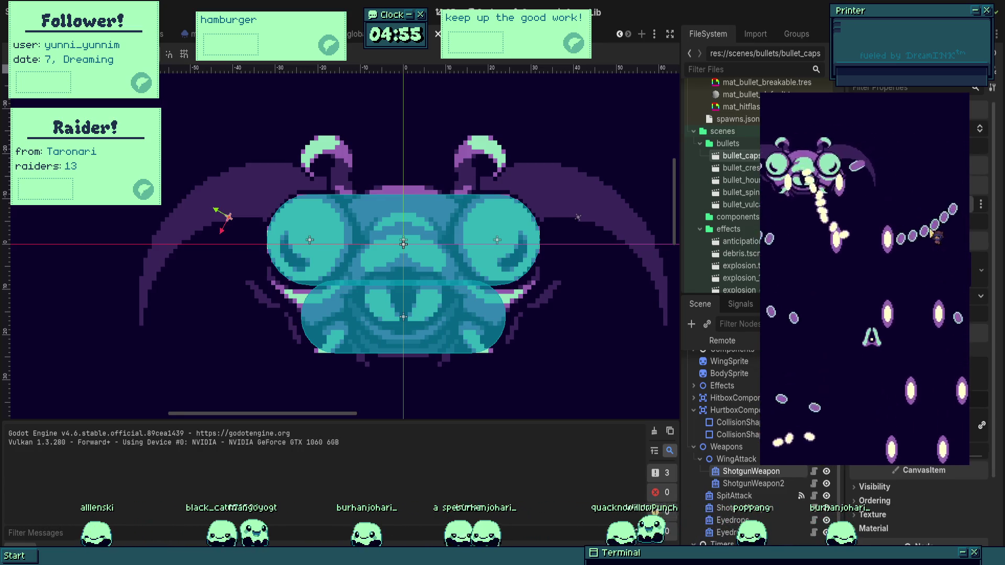
key("Up")
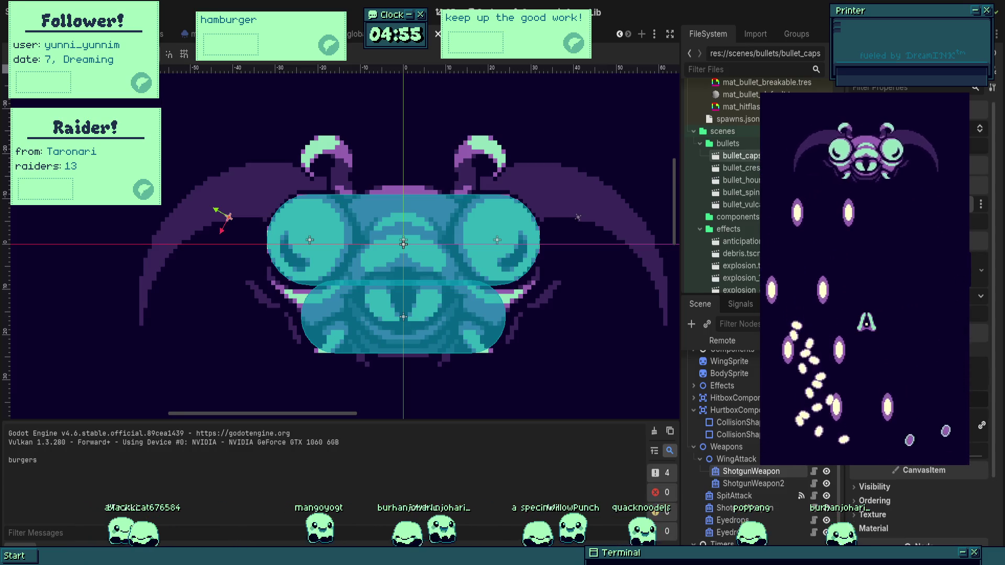
key("Down")
key("Right")
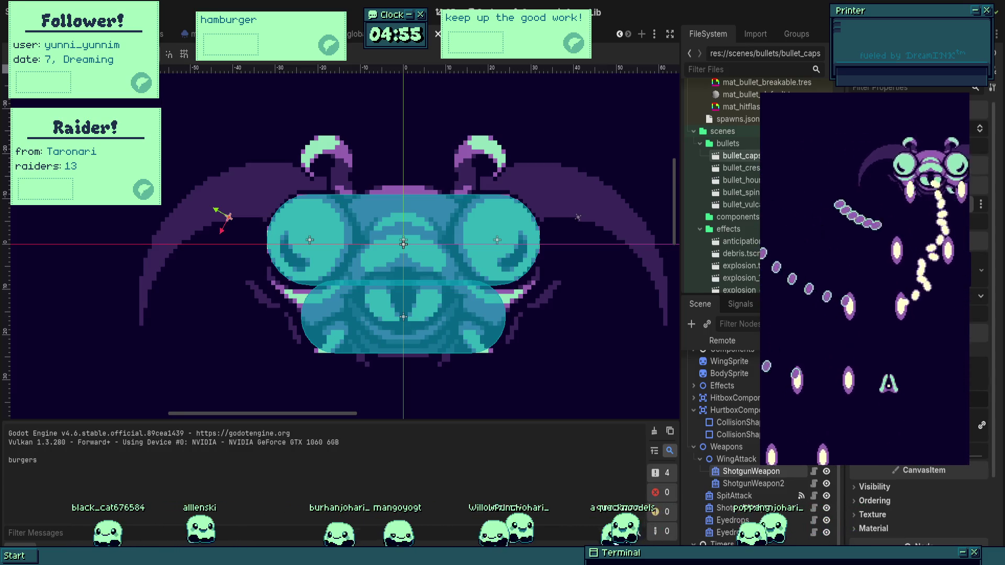
key("Left")
key("Up")
key("Up")
key("Left")
key("Right")
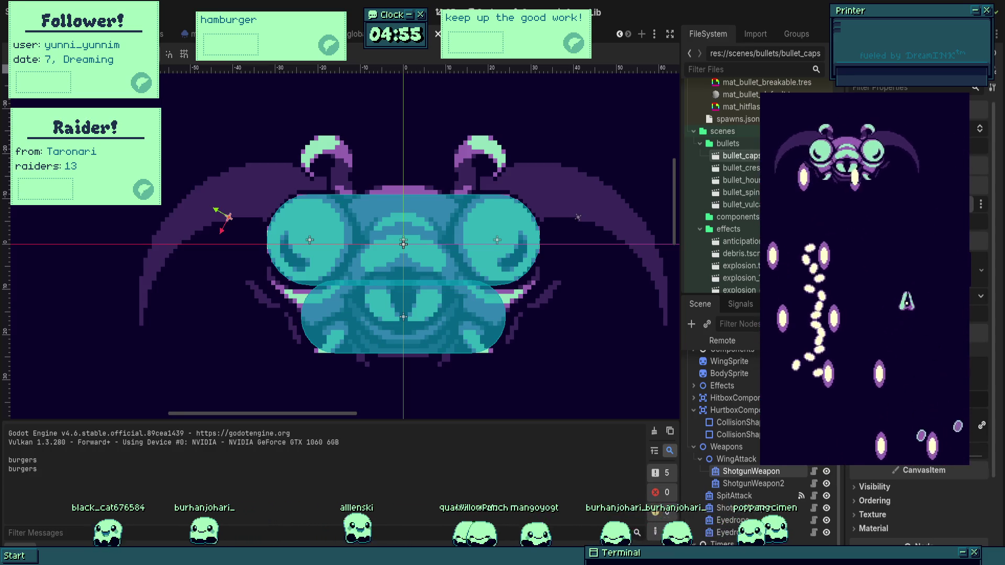
key("Left")
key("Up")
key("Left")
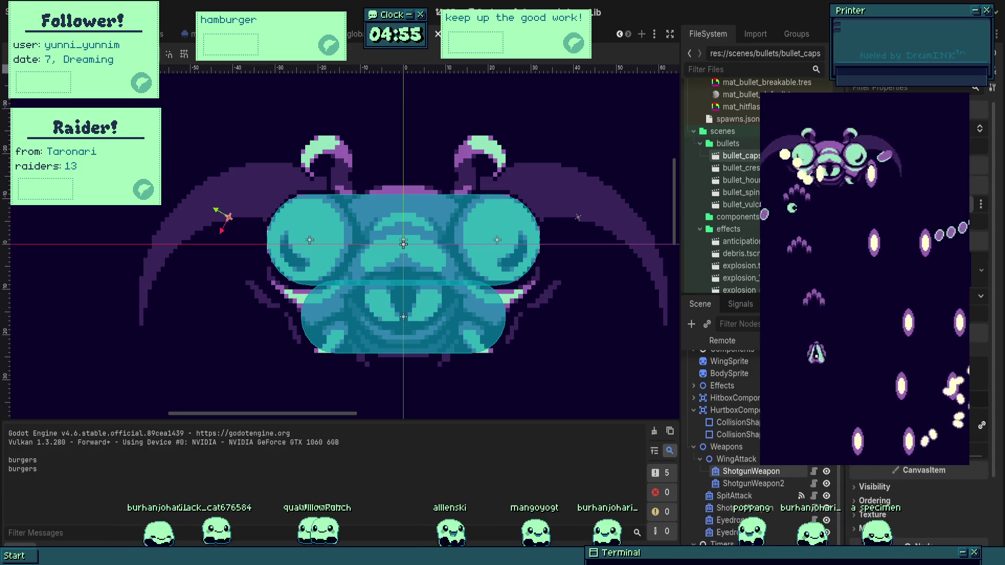
key("Up")
key("Right")
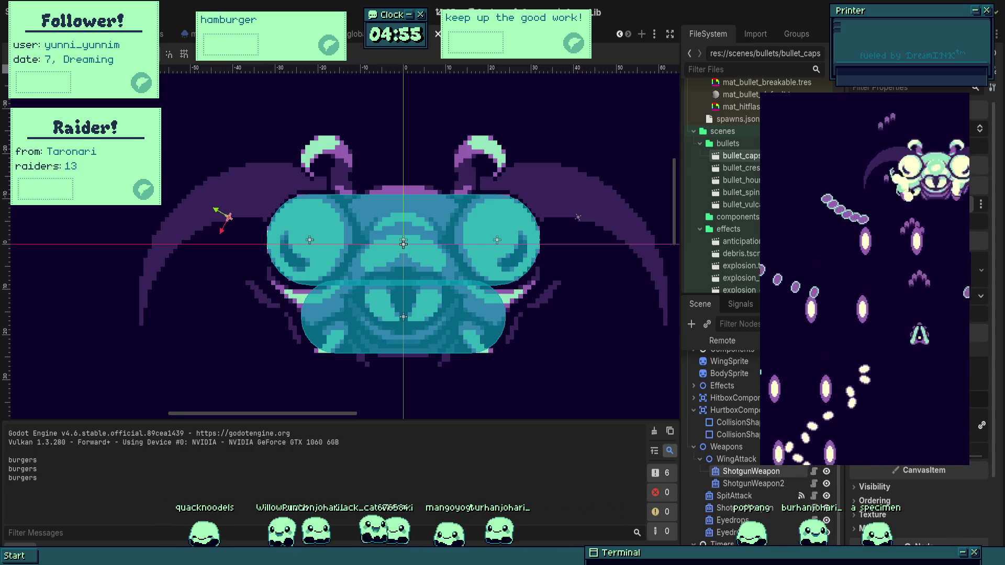
key("Down")
key("Right")
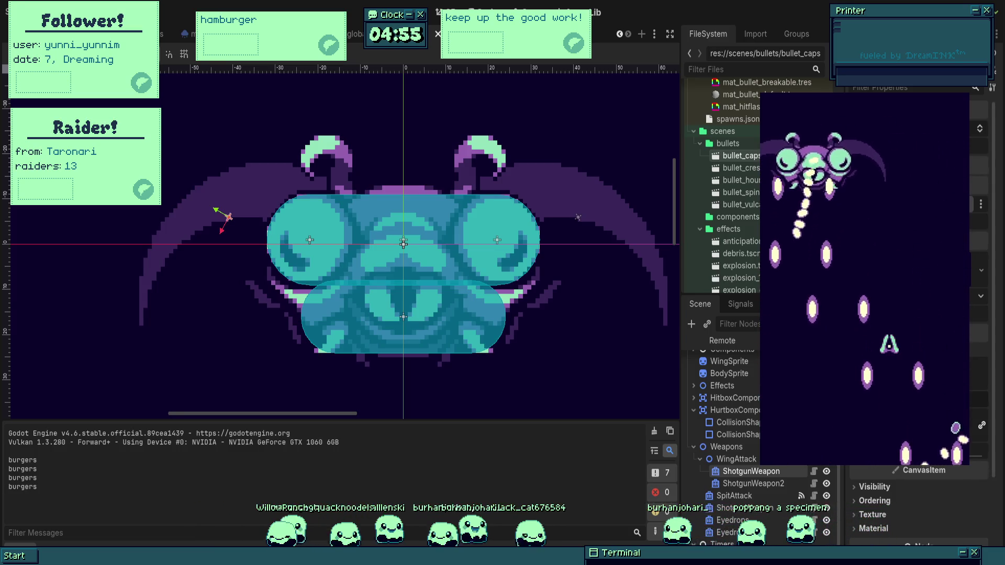
key("Down")
key("Right")
key("Up")
key("Left")
key("Down")
key("Left")
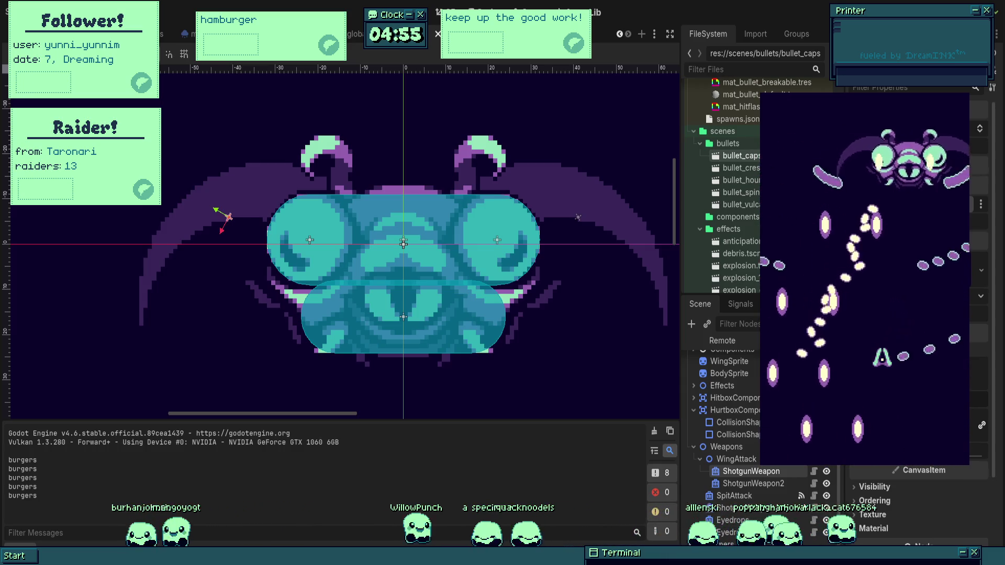
key("Right")
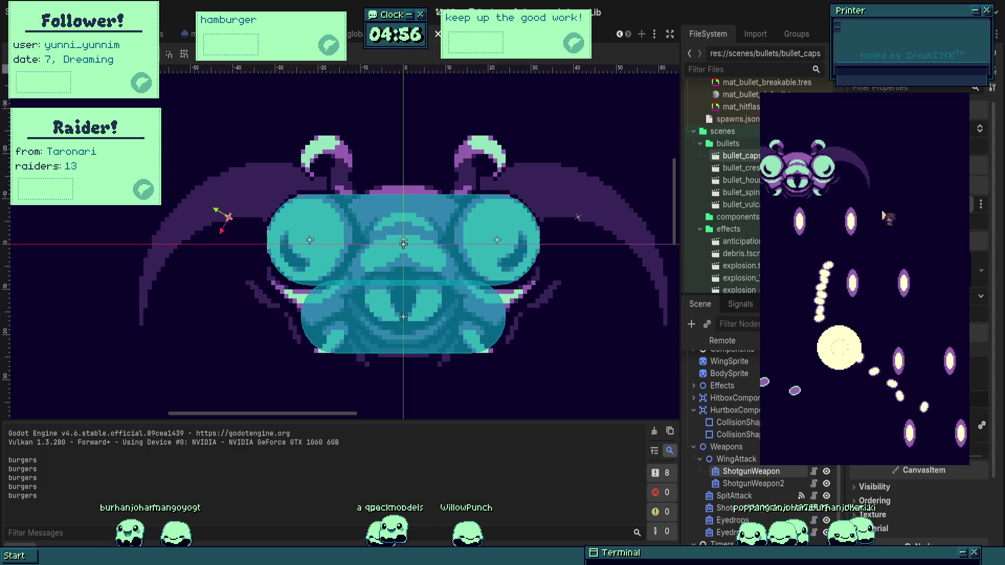
key("Up")
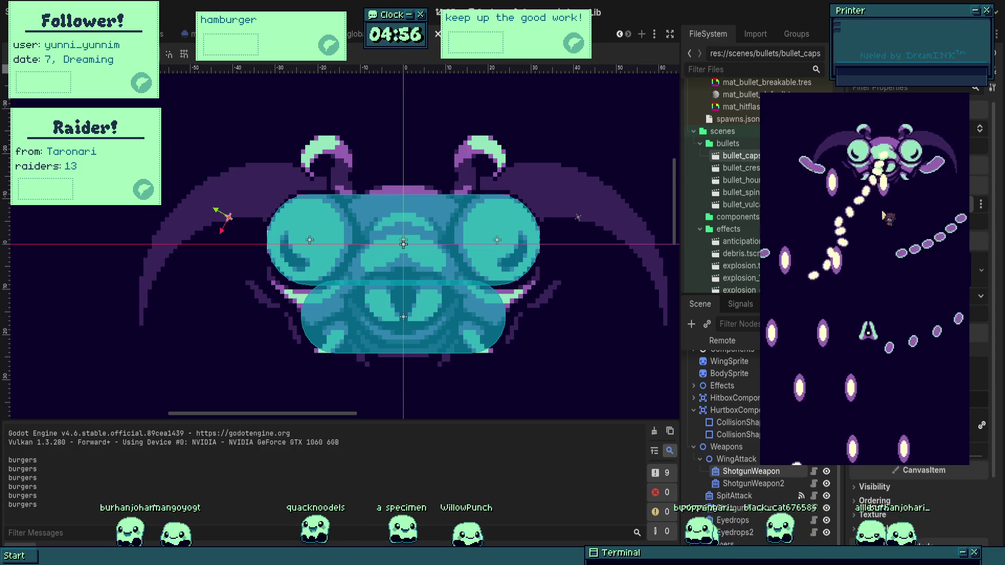
key("Right")
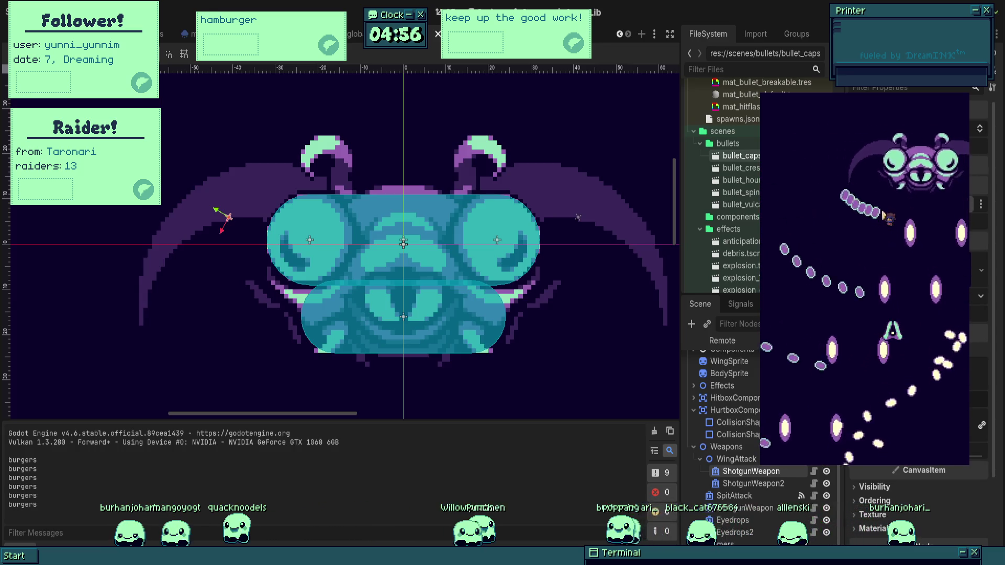
key("Up")
key("Left")
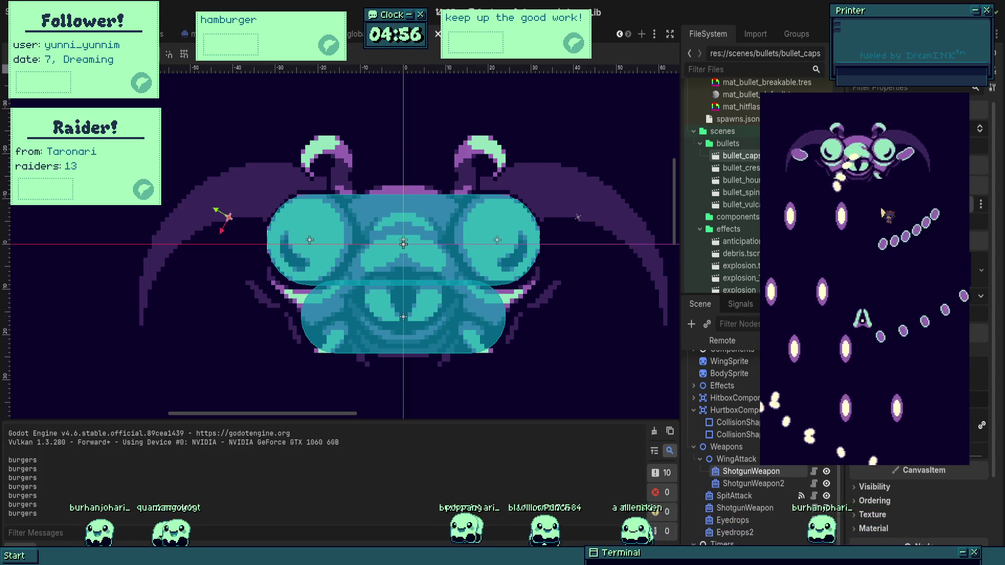
key("Right")
key("Down")
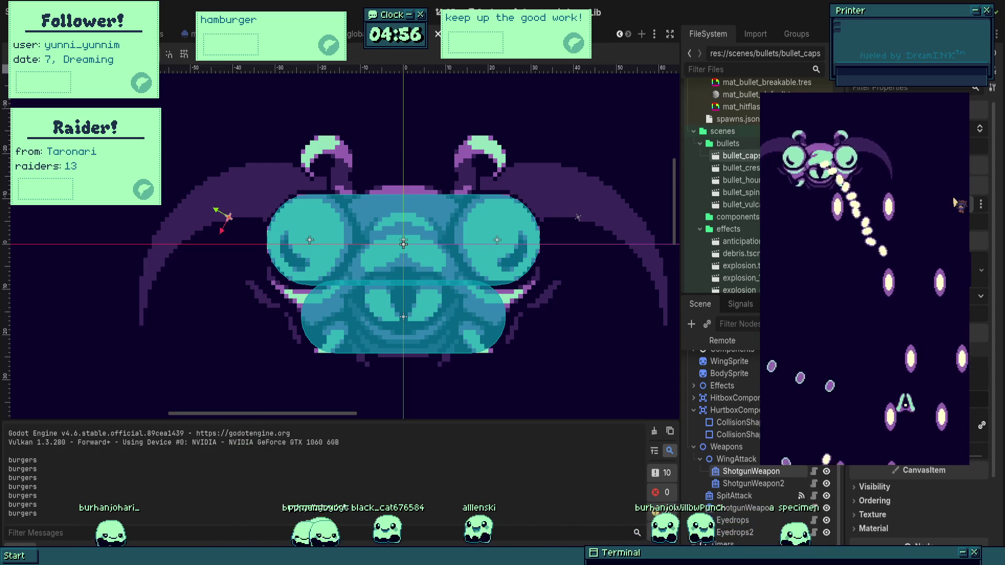
key("Left")
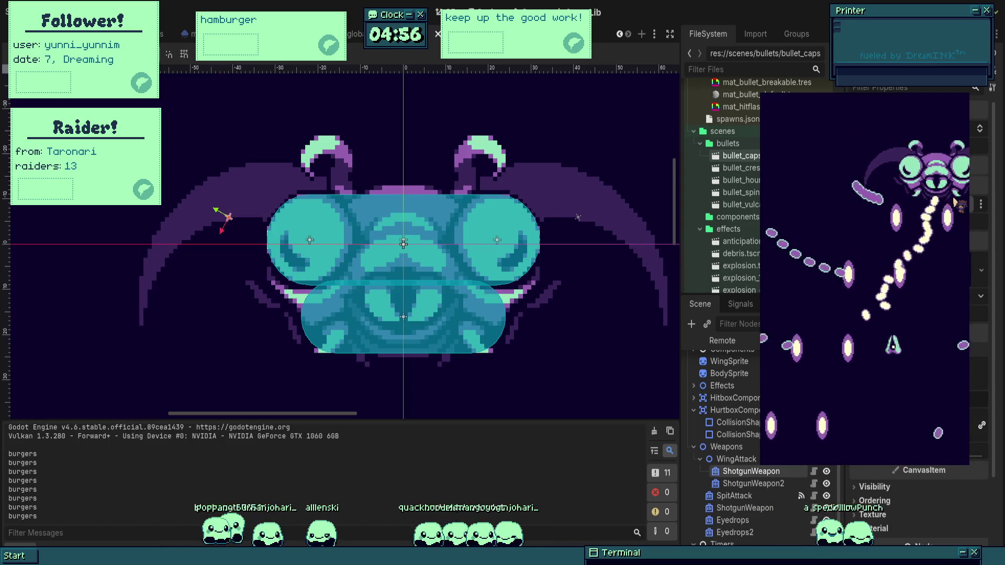
key("Left")
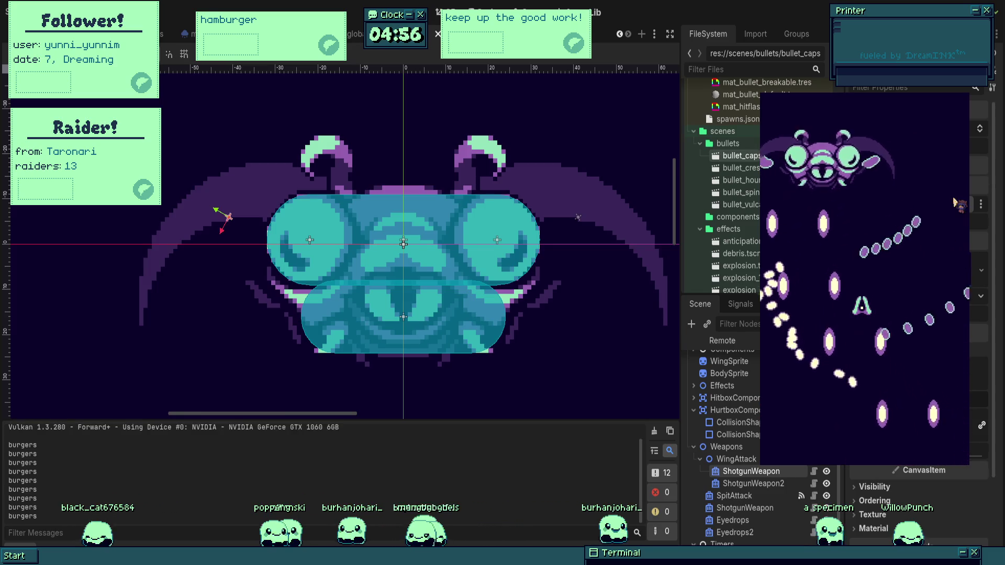
key("Right")
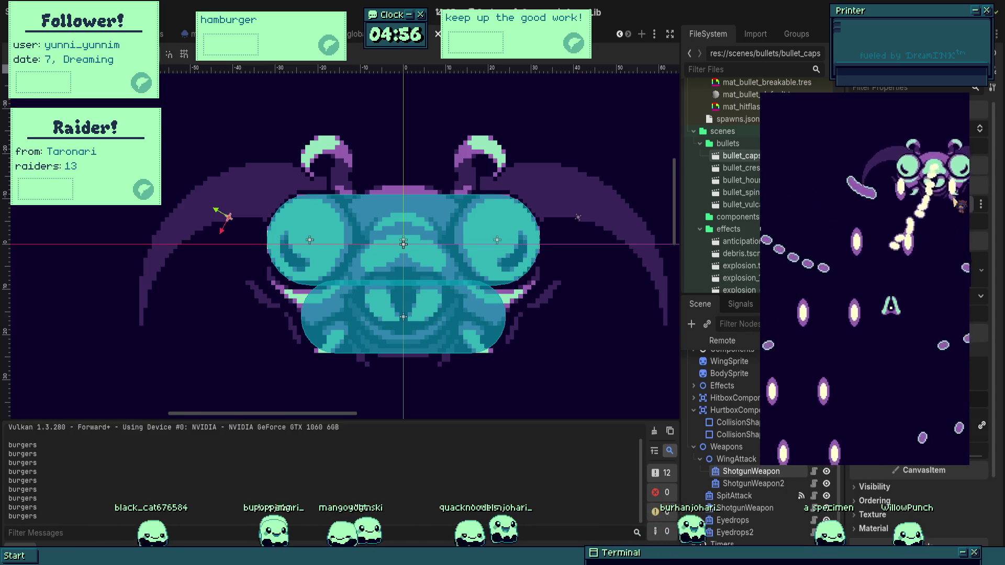
key("Right")
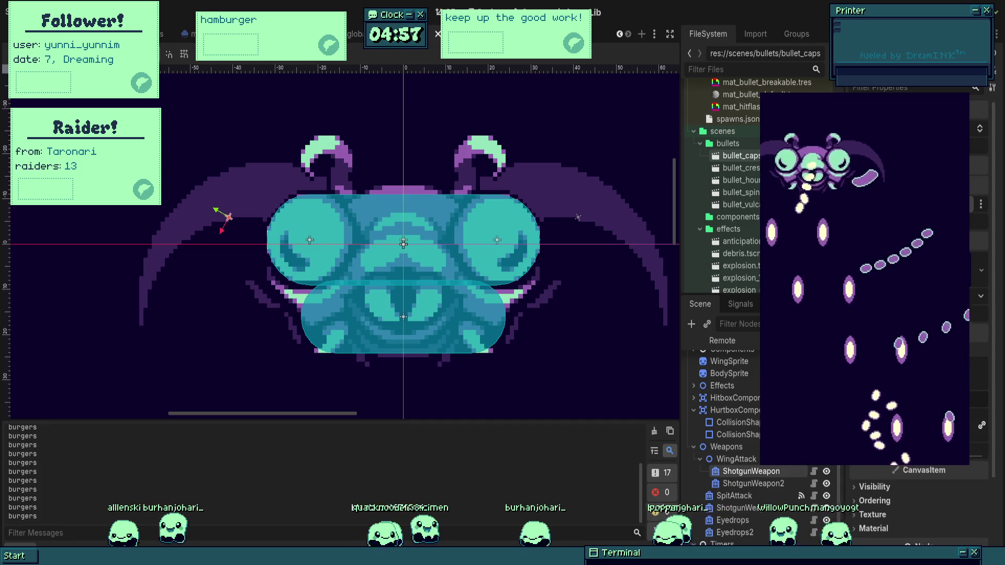
- Close the running game after watching the shotgun arcs and eyedrops
key("F8")
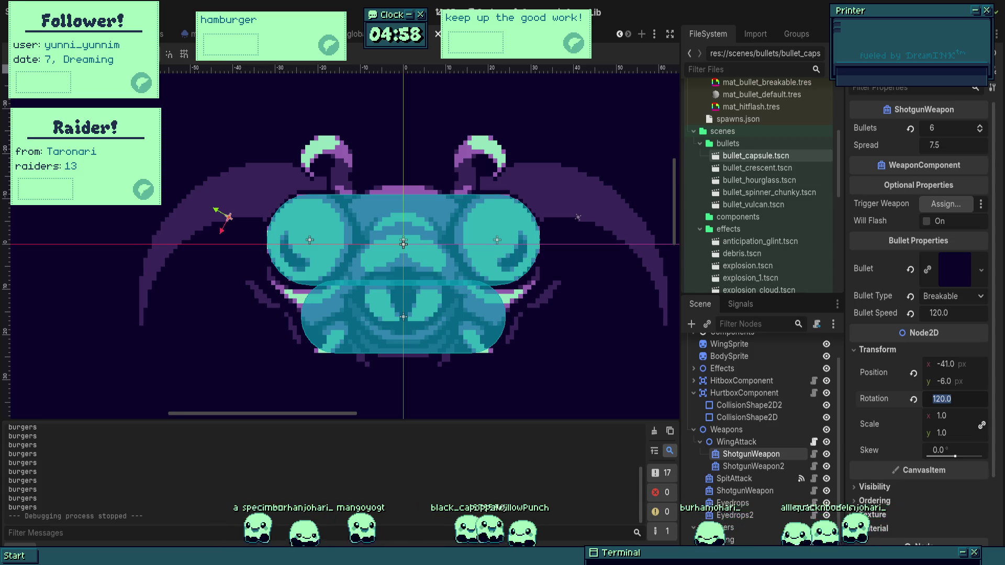
- Save the boss scene and inspect another weapon's settings
scroll(518, 269, "down", 4)
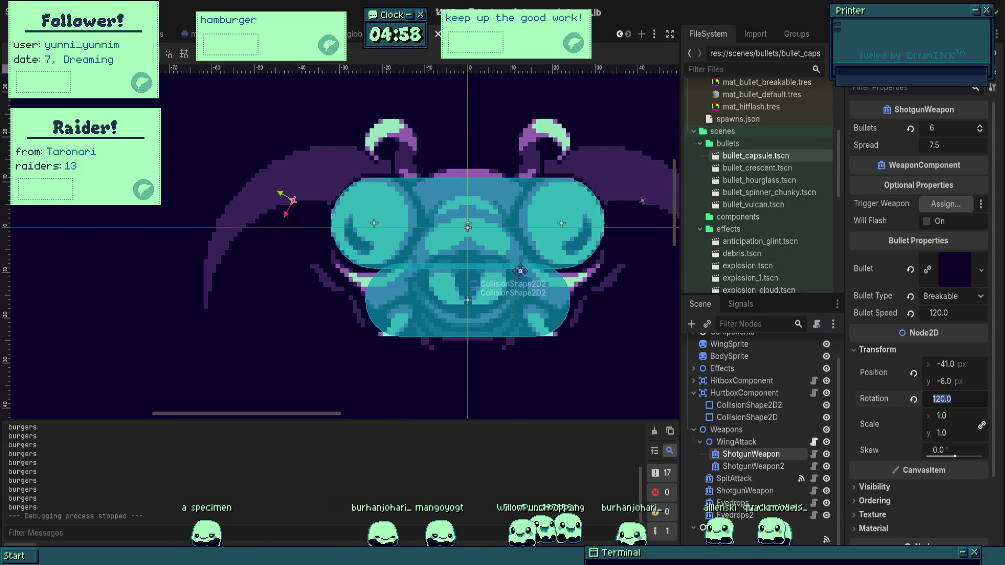
key("ctrl+s")
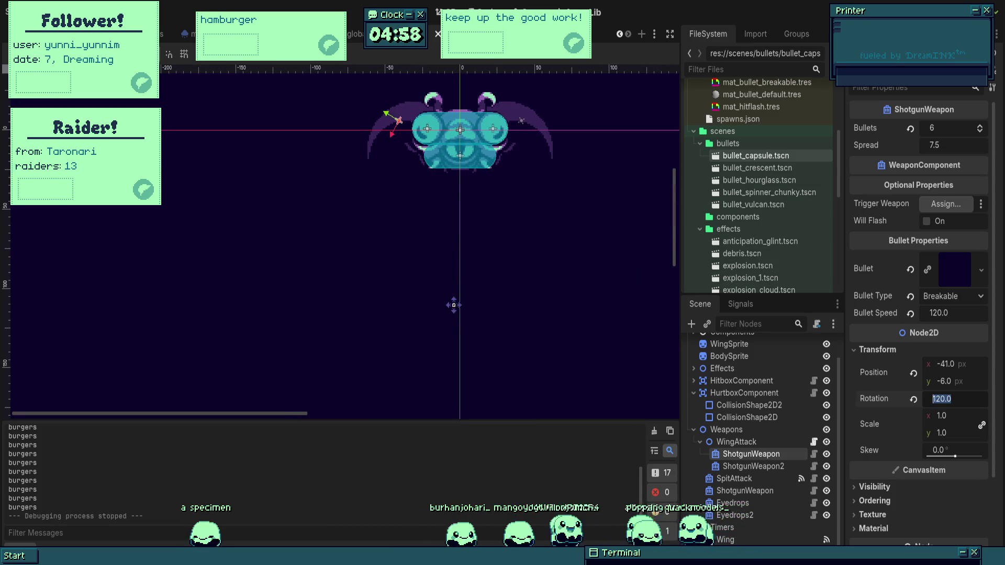
scroll(476, 288, "up", 3)
scroll(476, 288, "right", 2)
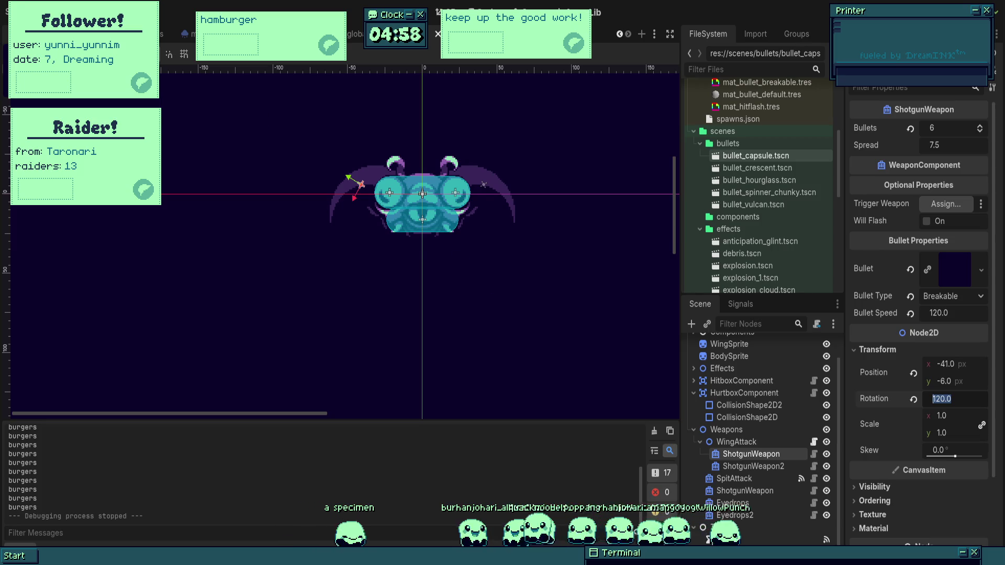
scroll(469, 235, "down", 1)
scroll(469, 236, "right", 3)
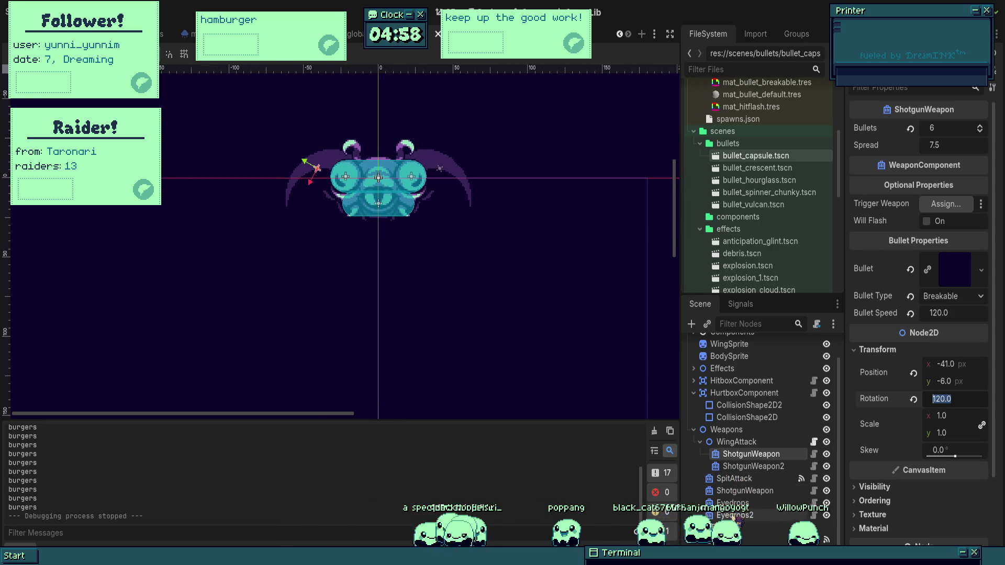
left_click(748, 515)
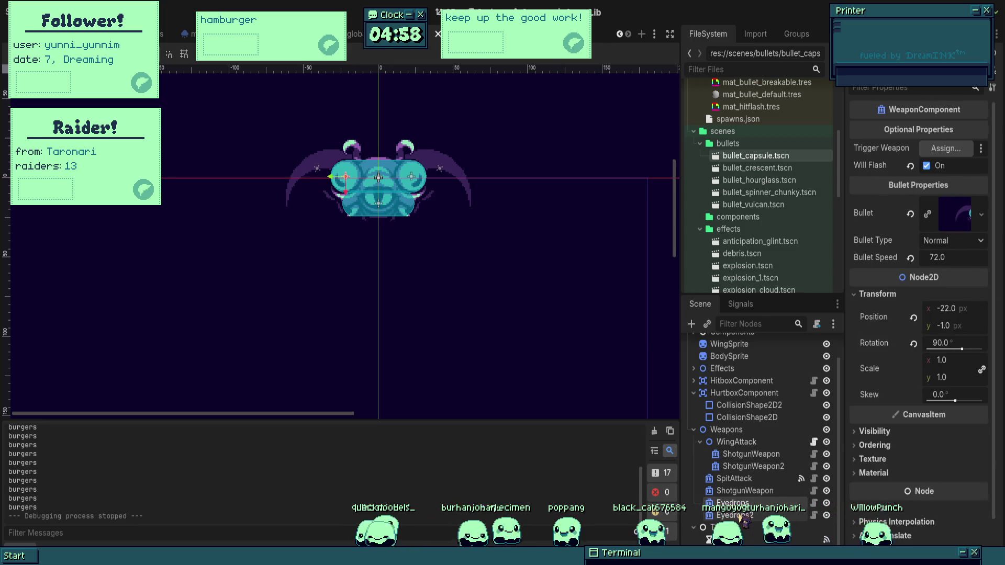
- Add a RepeaterComponent child under the Weapons group
left_click(751, 466)
left_click(736, 442)
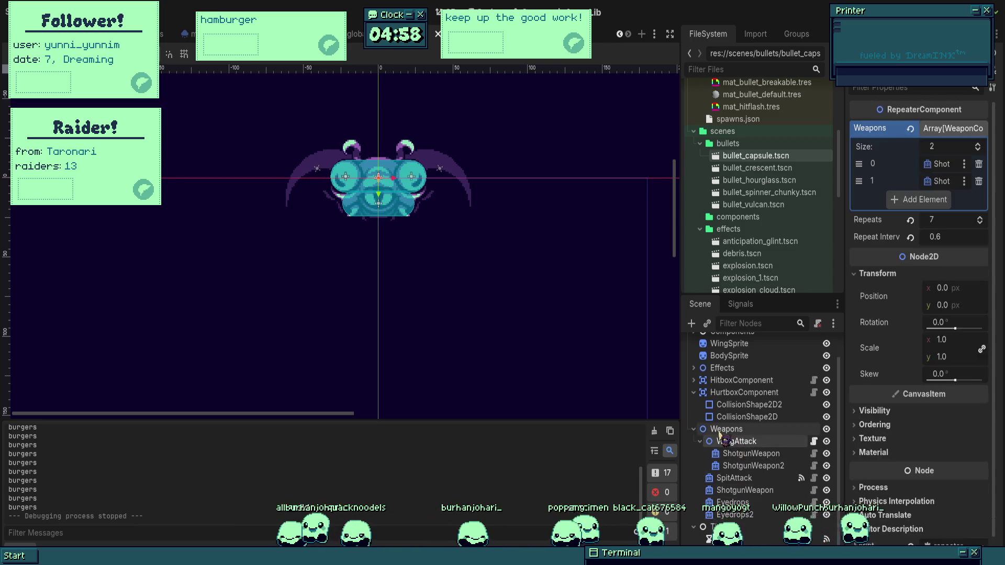
left_click(726, 429)
left_click(691, 324)
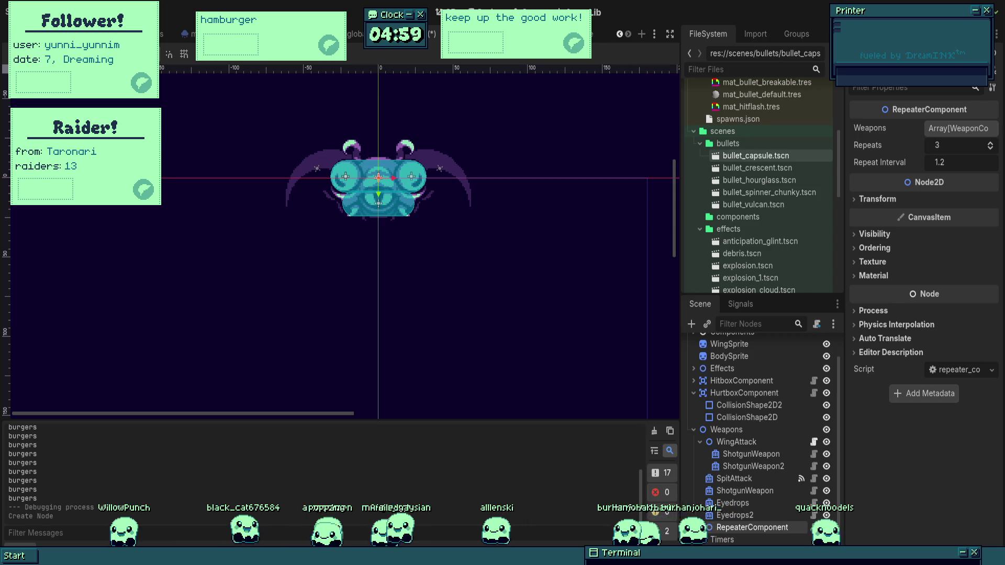
left_click_drag(418, 259, 507, 284)
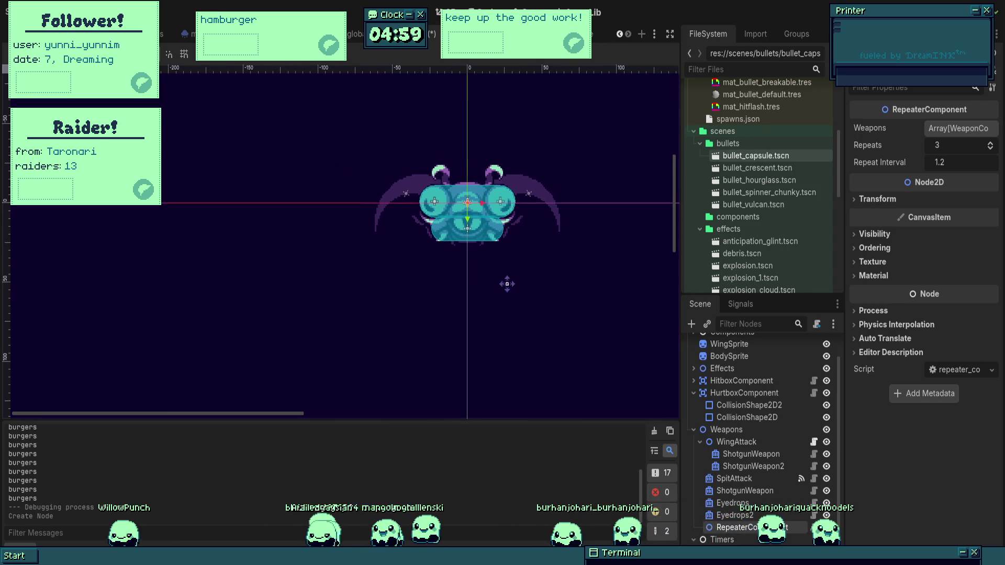
left_click(765, 516)
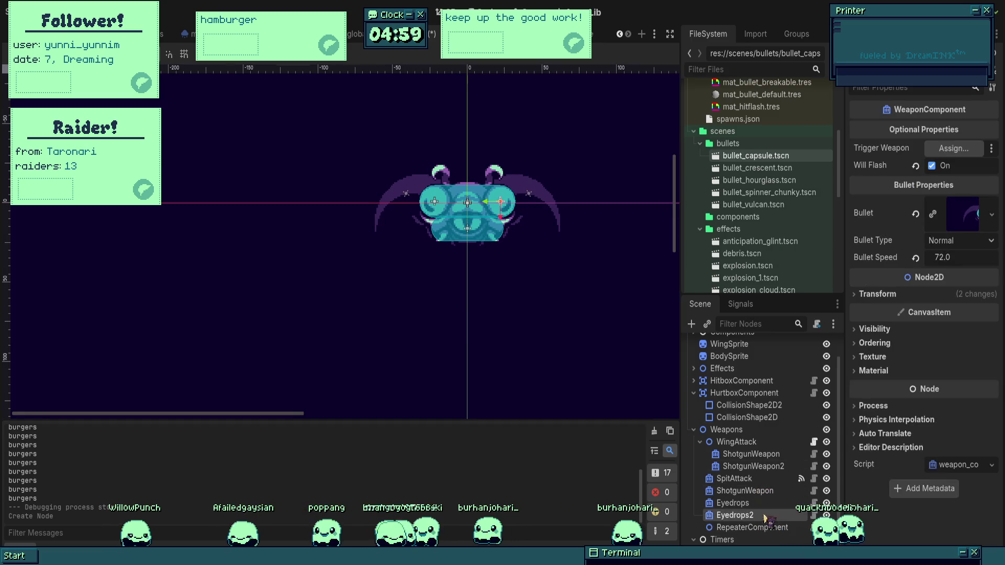
left_click(768, 515)
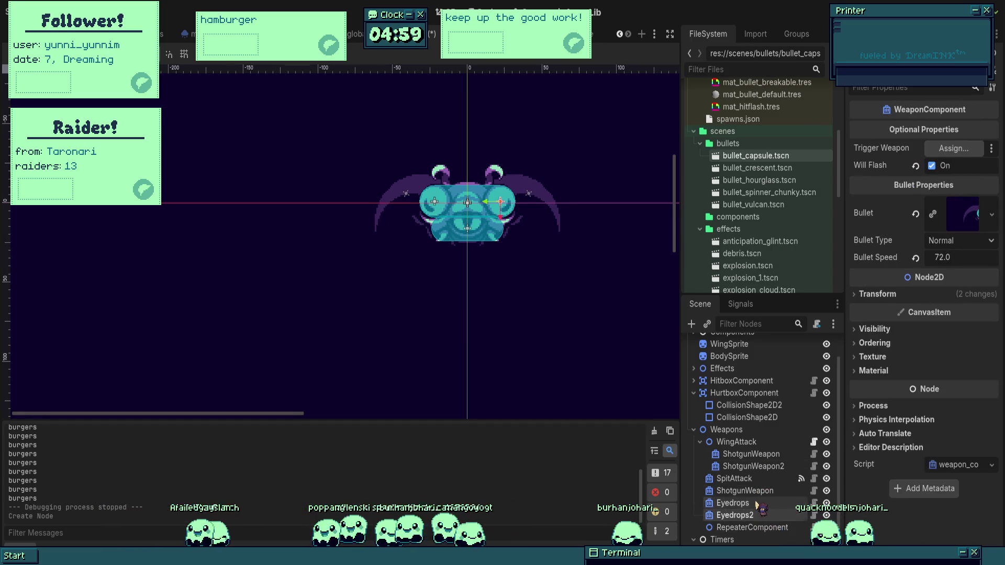
- Move Eyedrops and Eyedrops2 under the RepeaterComponent
left_click(754, 528)
left_click_drag(547, 274, 551, 303)
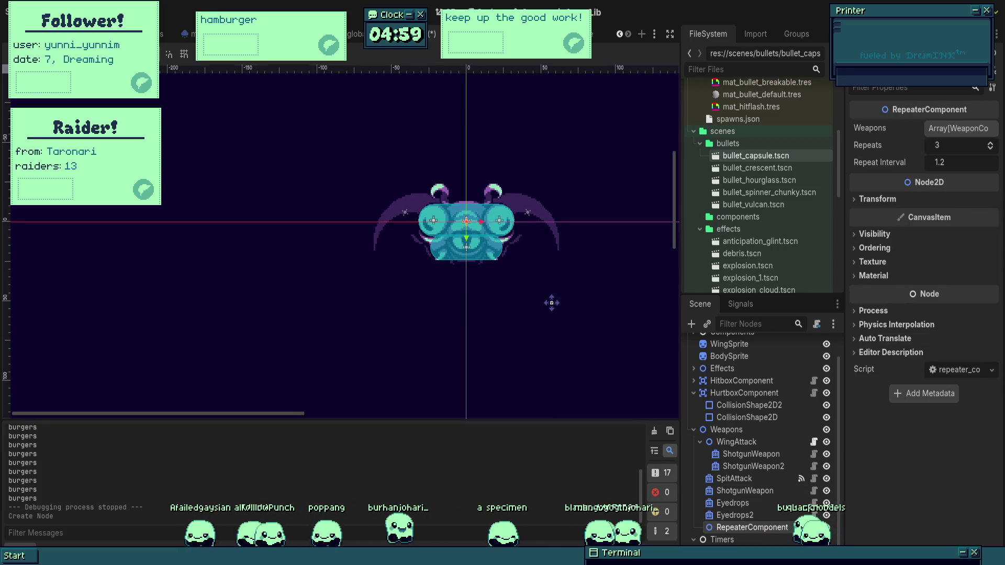
left_click(764, 516)
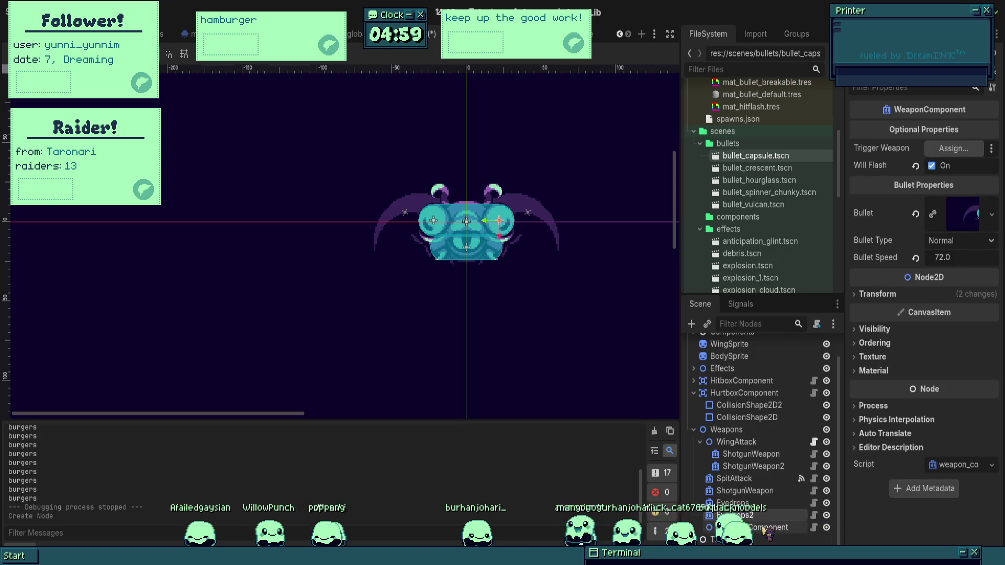
left_click(765, 529)
left_click(764, 517)
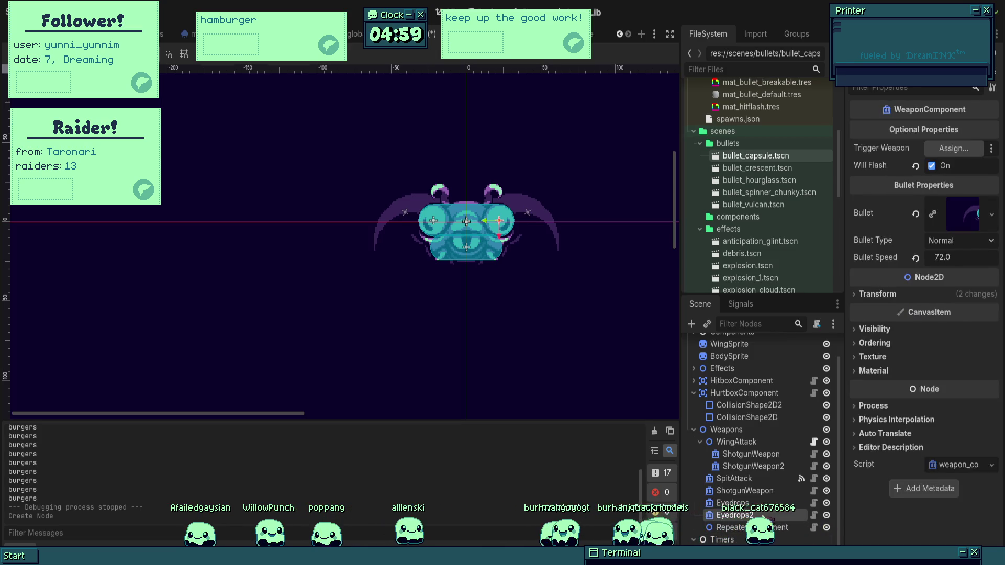
left_click(733, 503)
left_click(735, 516)
left_click(759, 528)
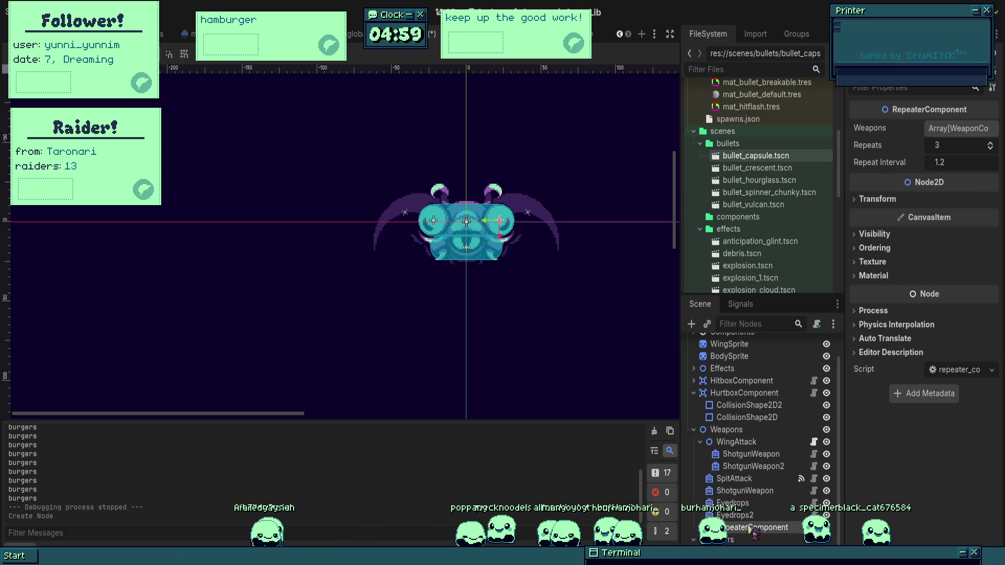
scroll(502, 236, "up", 2)
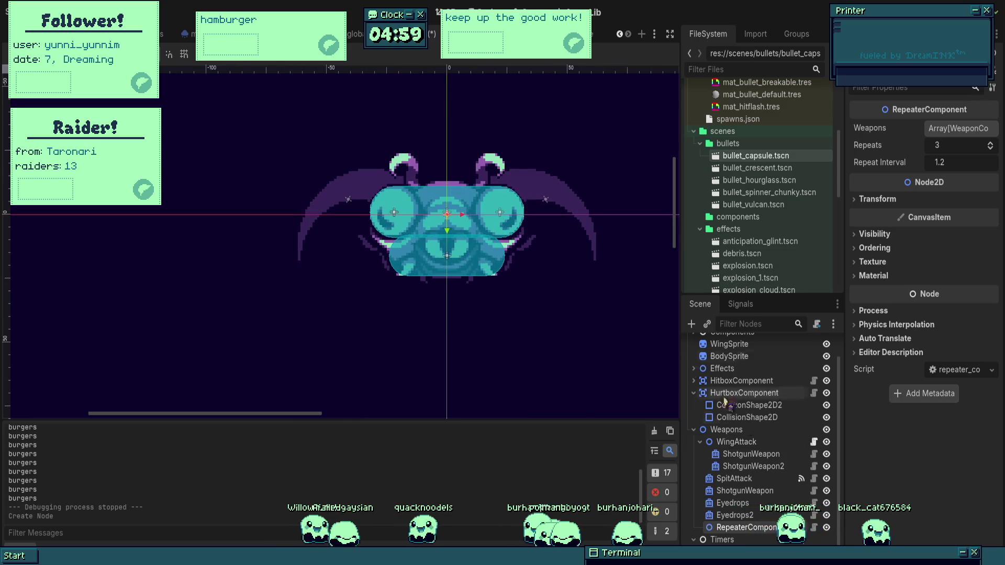
left_click(745, 516)
left_click_drag(743, 529, 743, 528)
- Add two slots to the repeater's Weapons array for Eyedrops and Eyedrops2
left_click(748, 503)
left_click(958, 128)
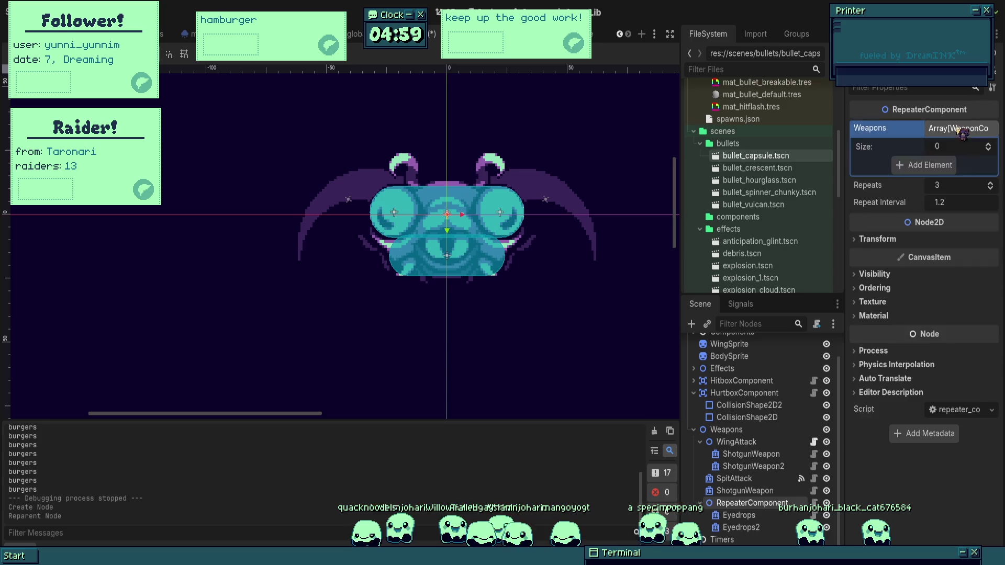
left_click(919, 169)
left_click(917, 182)
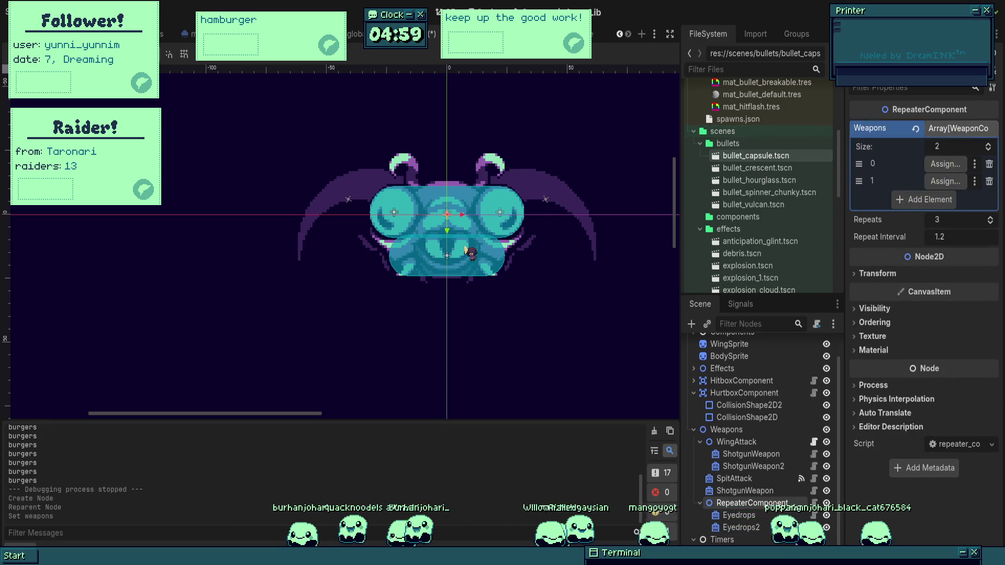
scroll(650, 366, "down", 2)
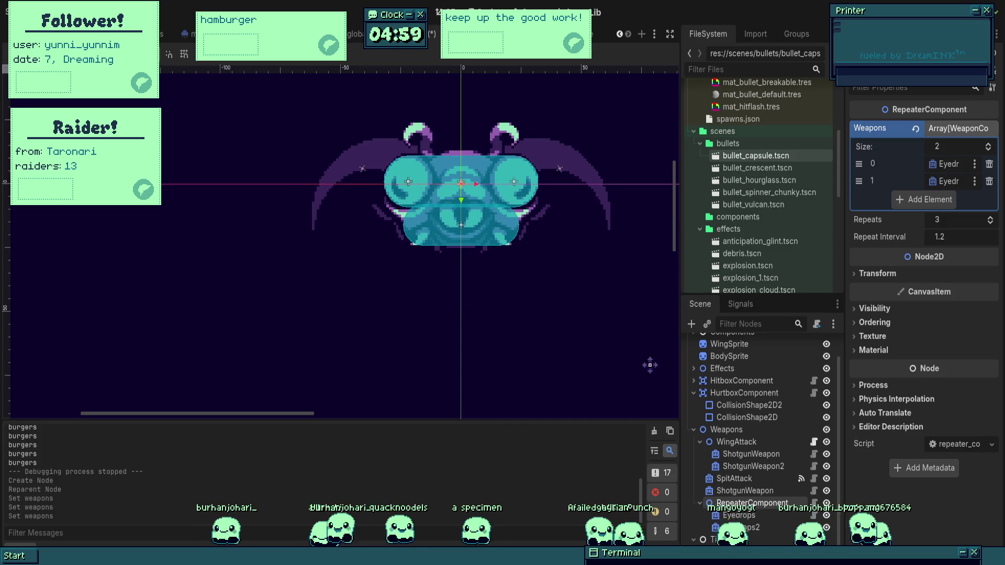
left_click(745, 490)
left_click(752, 503)
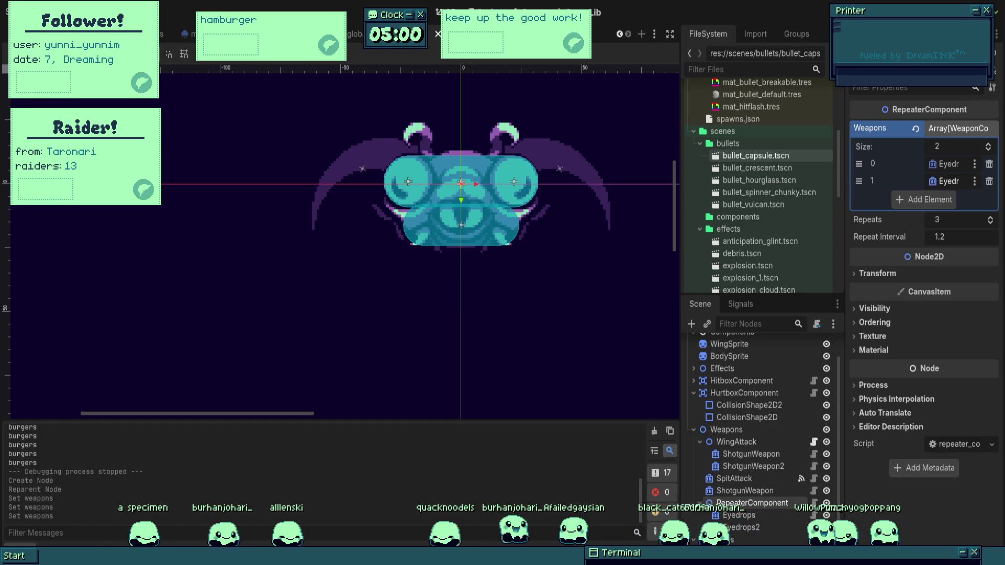
left_click(740, 527)
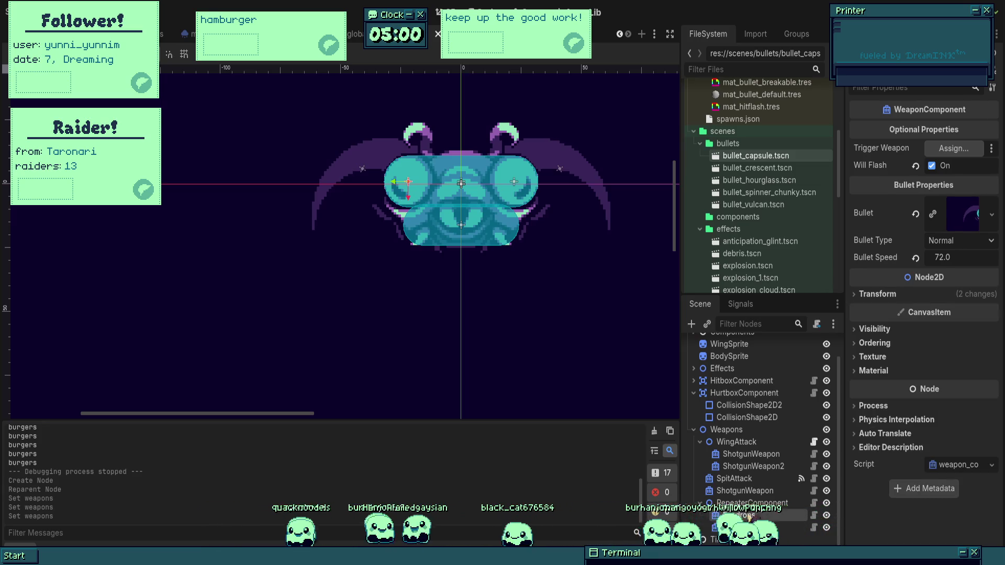
- Set the RepeaterComponent to 8 repeats with a 0.4 s repeat interval
left_click(733, 527)
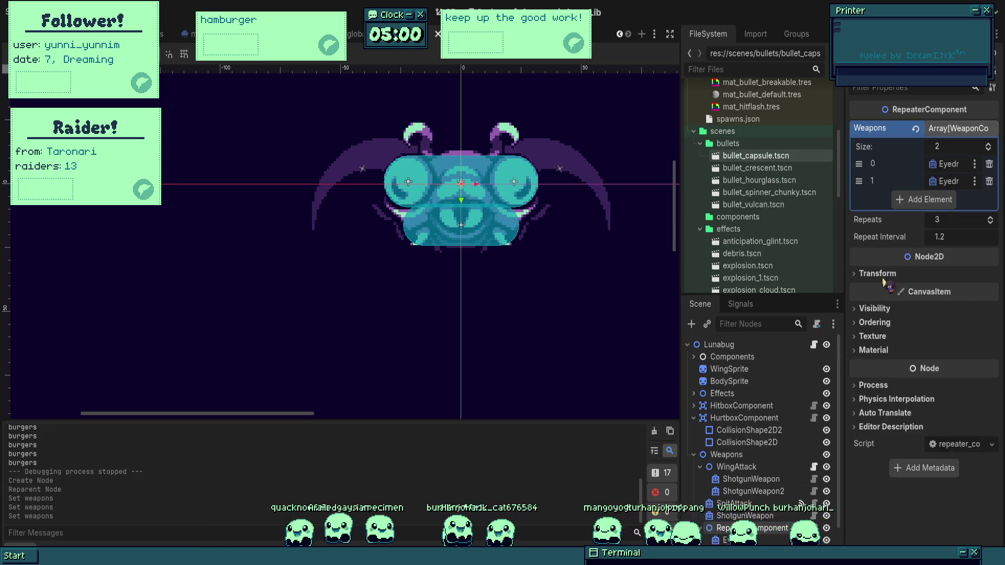
left_click(991, 217)
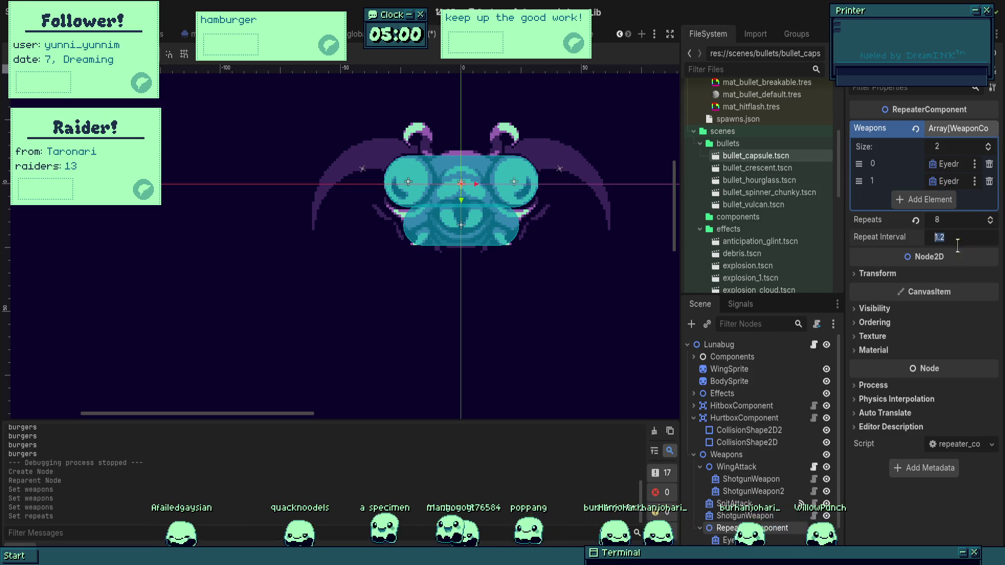
type("0.4")
key("Return")
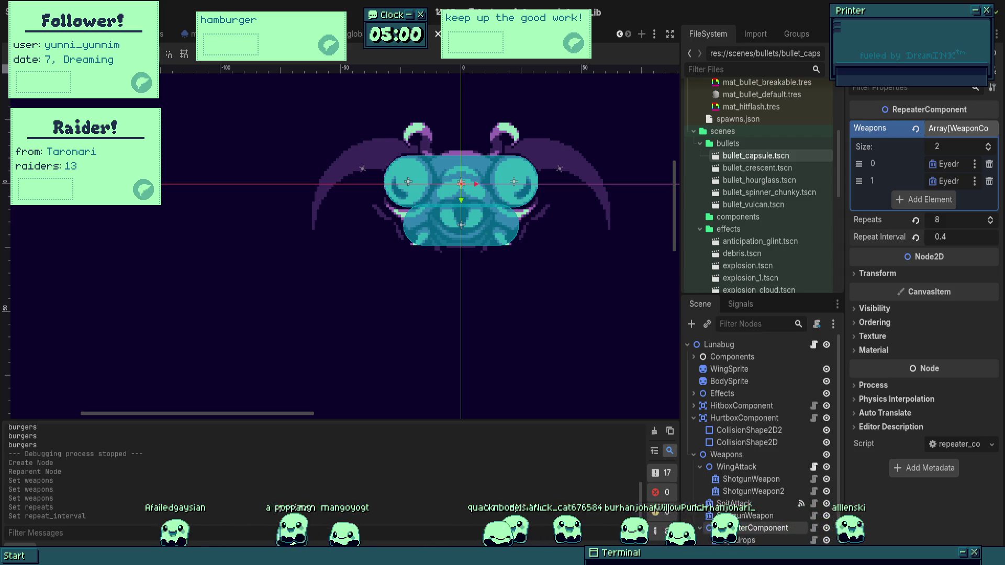
scroll(453, 157, "down", 1)
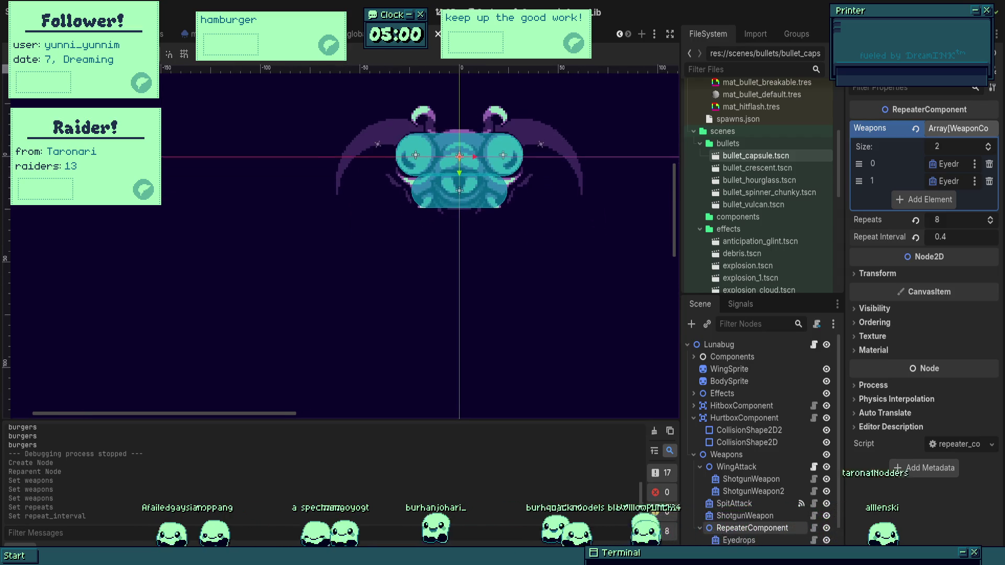
scroll(744, 496, "down", 3)
left_click(727, 539)
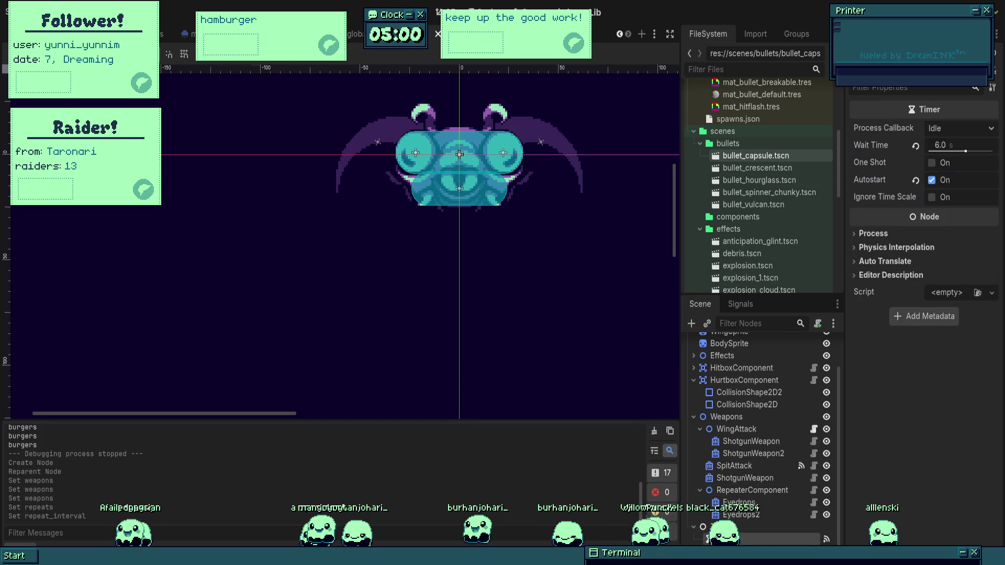
- Change the Wing timer's Wait Time from 6.0 to 4.0 seconds
scroll(727, 523, "up", 2)
scroll(759, 434, "down", 2)
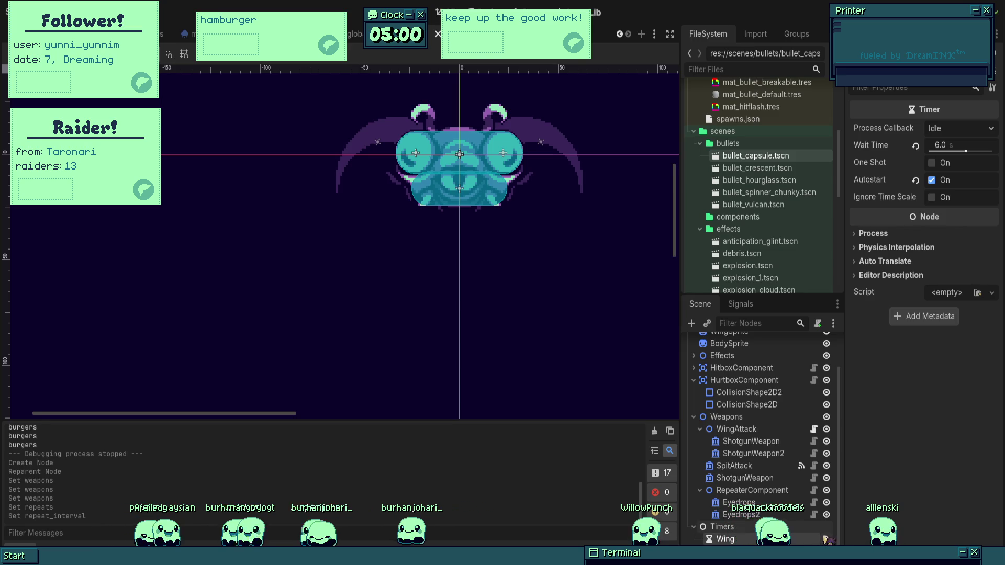
left_click(740, 304)
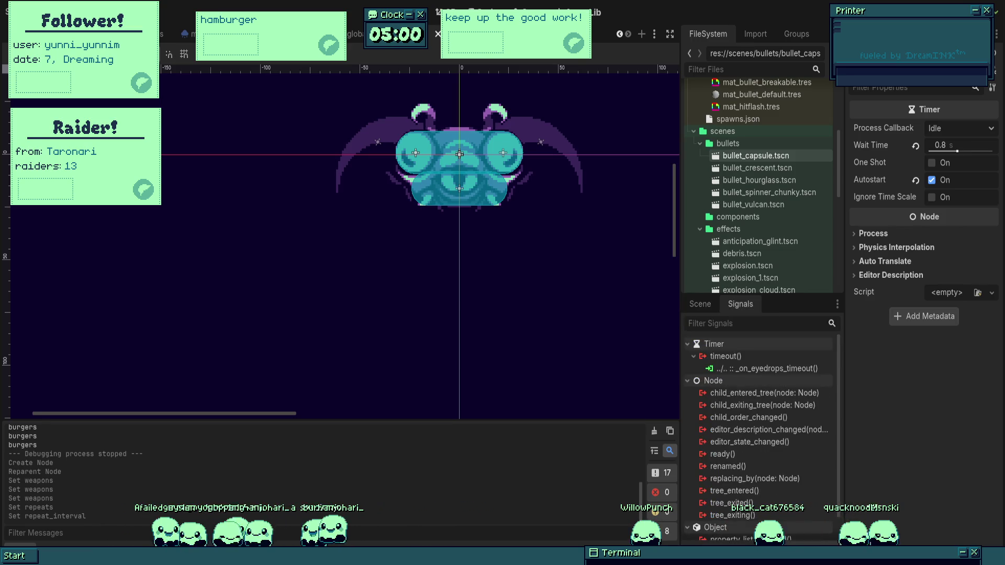
left_click(700, 304)
left_click(957, 145)
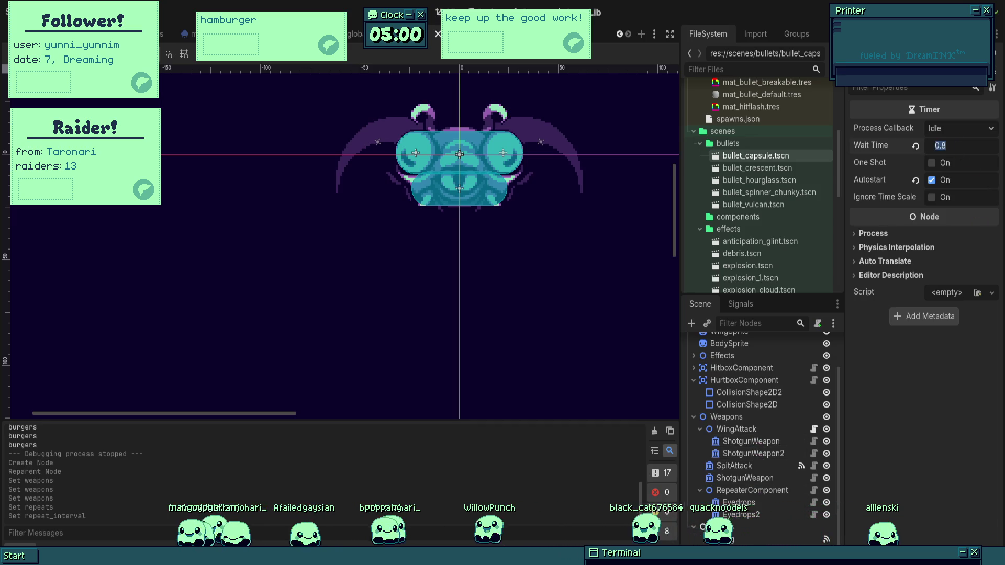
type("4.")
key("Return")
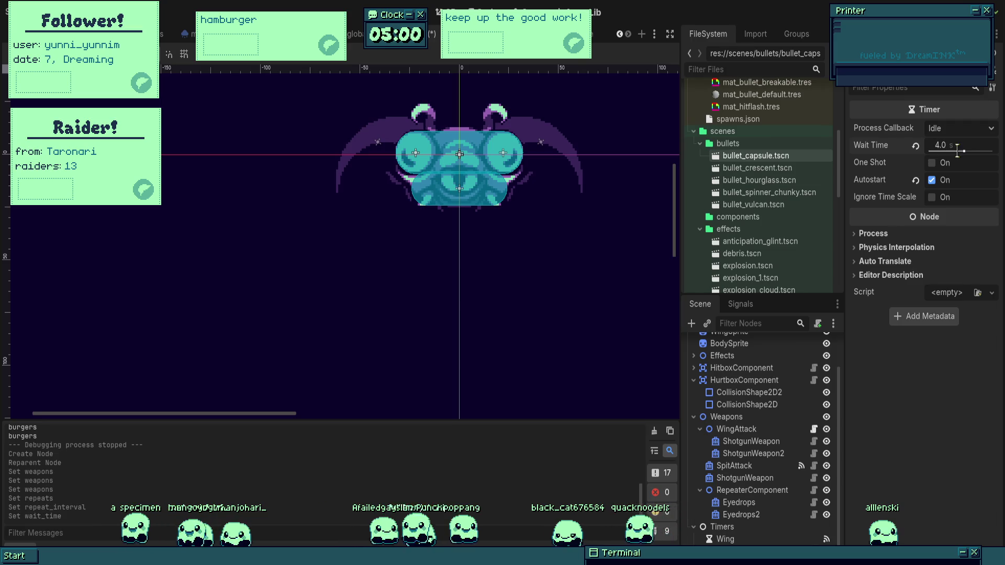
- Play-test the boss fight, stop it, and open Lunabug's script
key("F5")
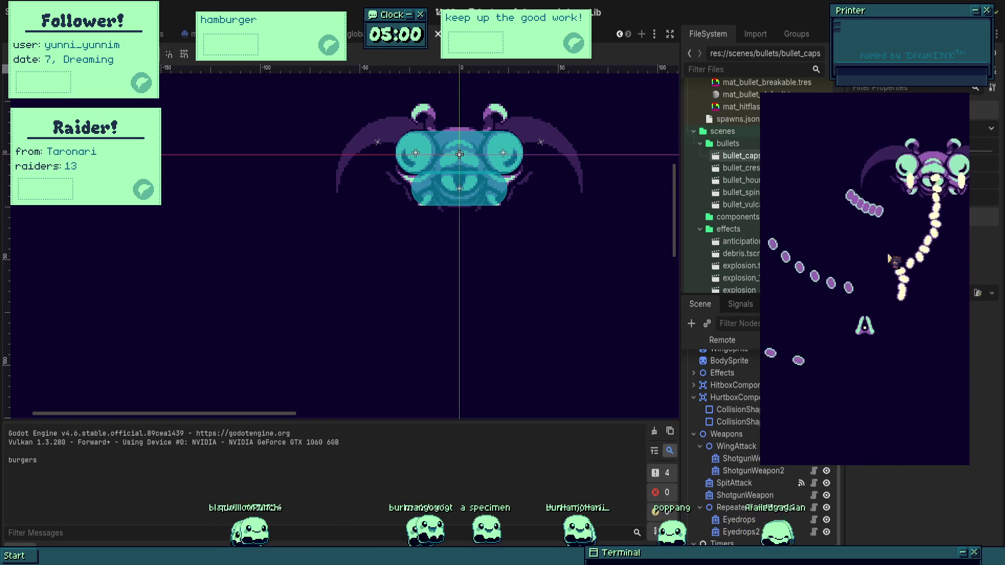
key("F8")
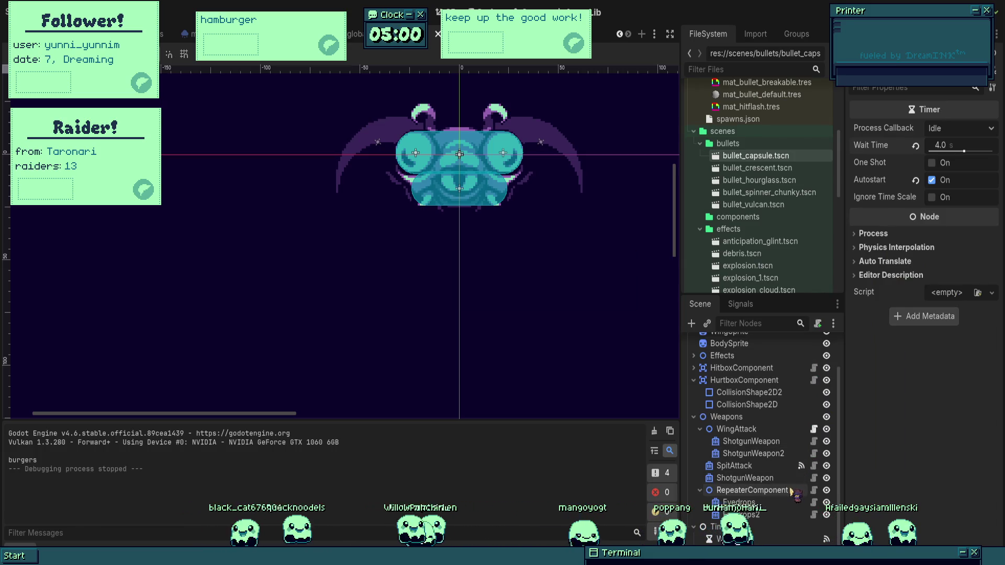
scroll(806, 409, "up", 3)
left_click(814, 345)
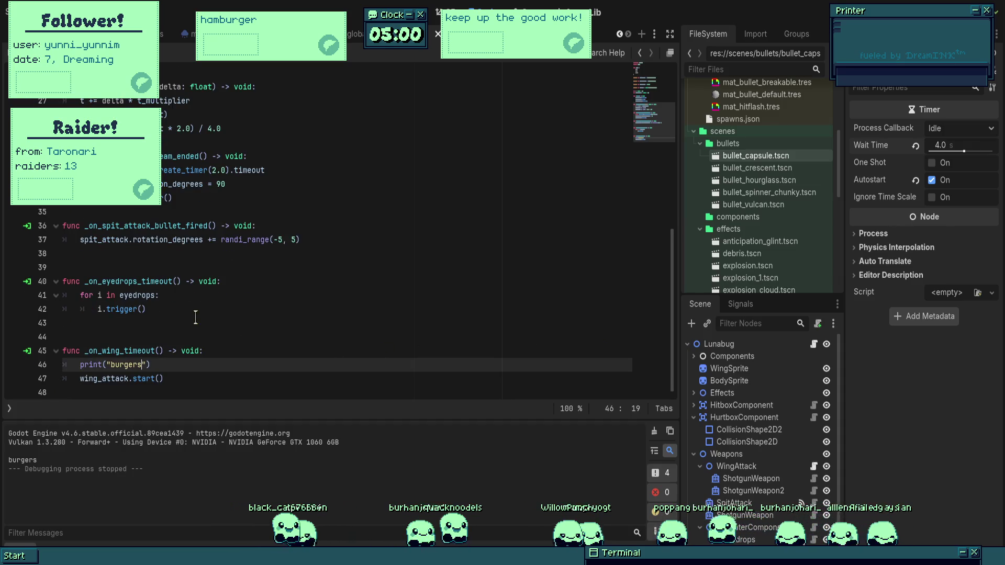
- Change the eyedrops export to a single 'eyedrop : RepeaterComponent' variable
left_click(153, 296)
scroll(183, 320, "up", 7)
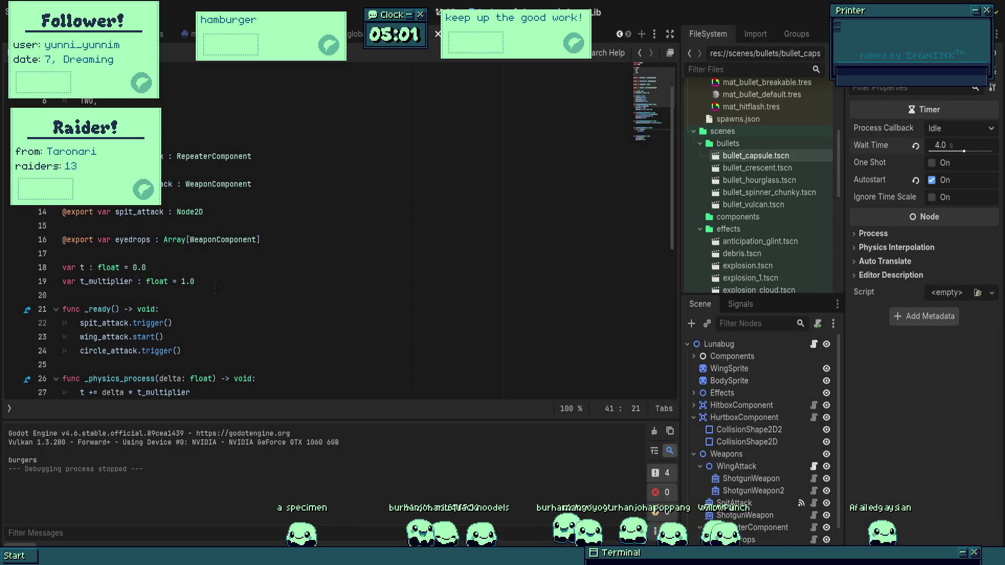
left_click(150, 239)
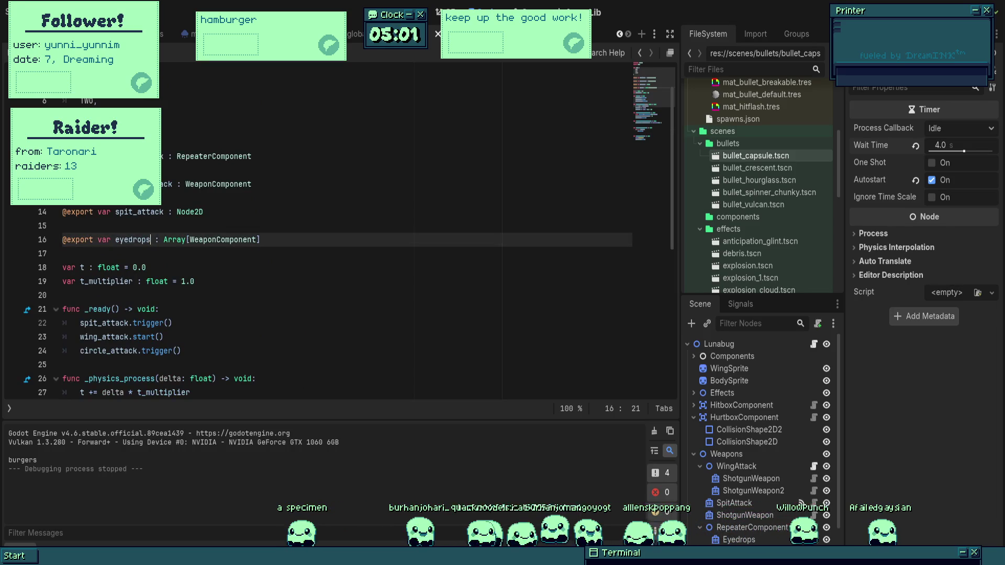
left_click_drag(145, 240, 318, 240)
type(":L")
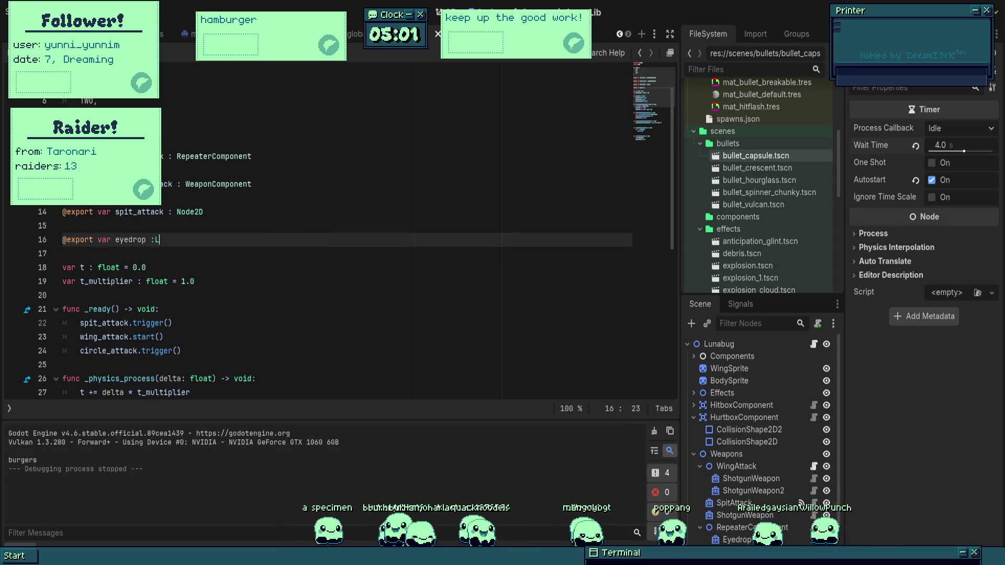
type("t")
key("Return")
- Replace the old eyedrops loop with eyedrop.start() in the timeout handler
scroll(318, 239, "down", 5)
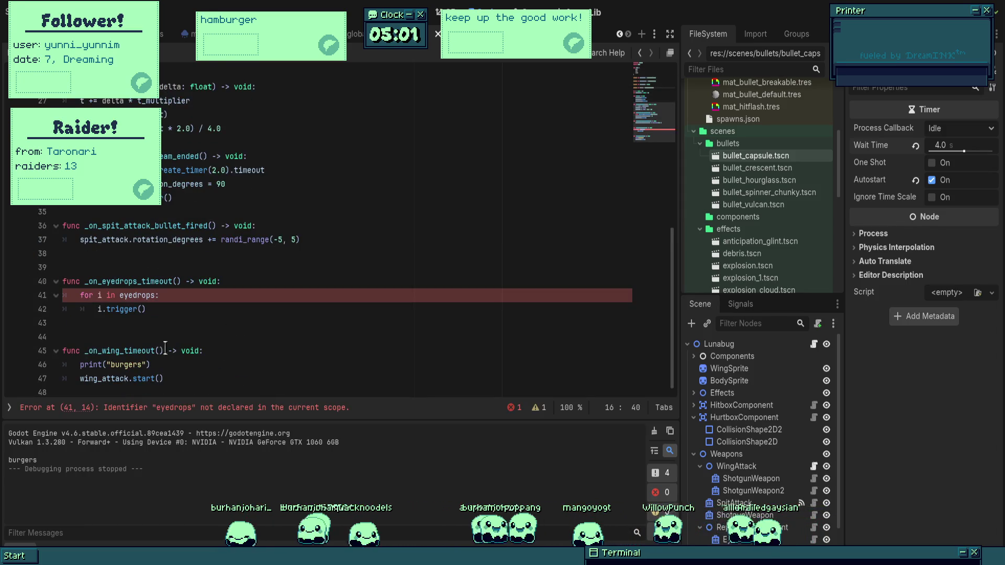
left_click(136, 309)
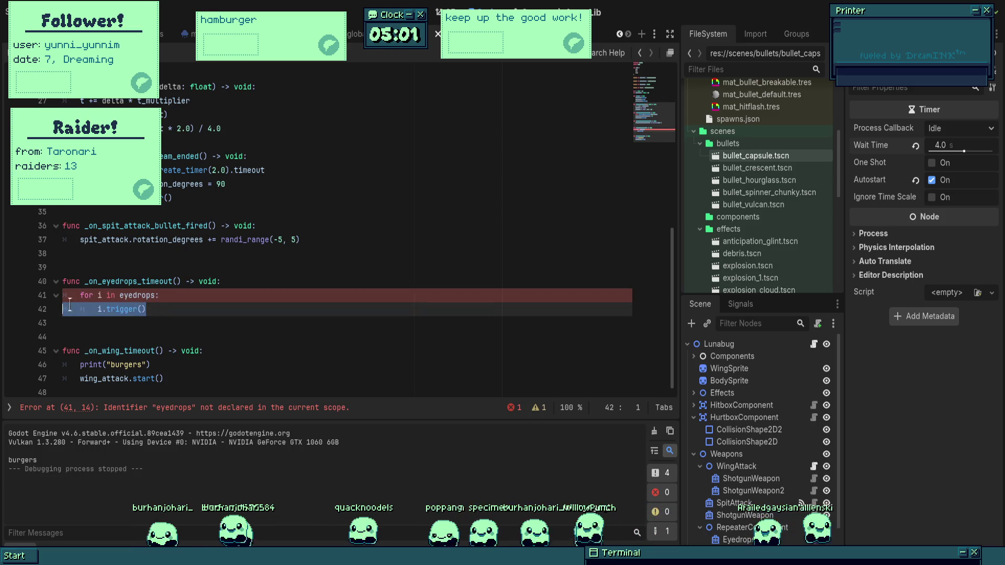
key("shift+Up")
key("shift+Home")
type("eye")
type("drop")
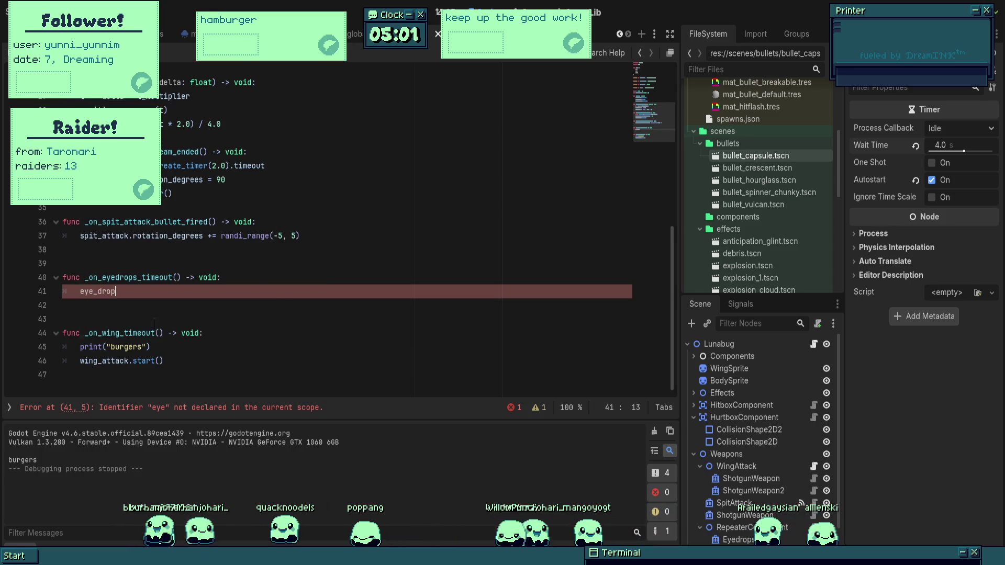
type("s.start(")
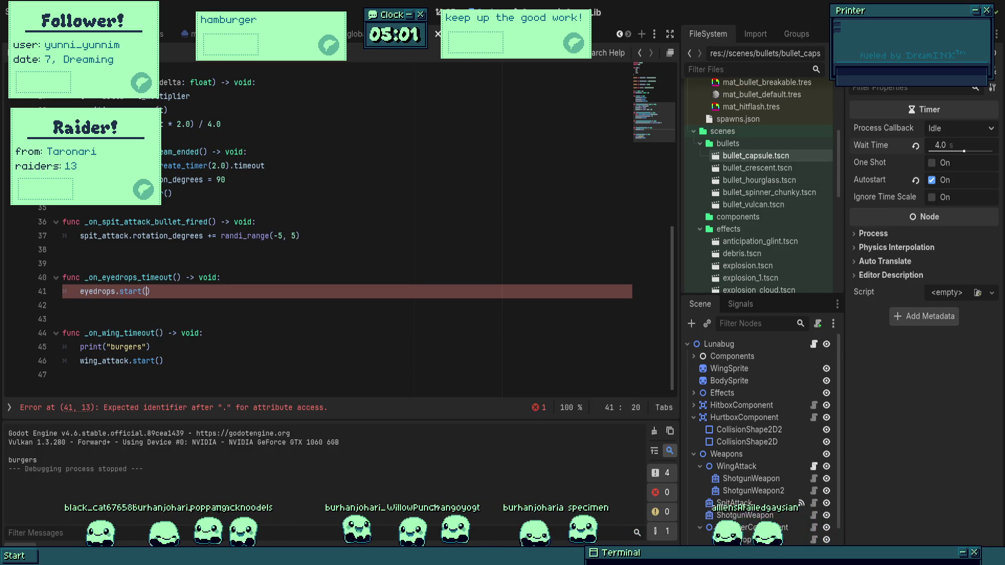
- Delete the print("burgers") line, save the script, and run the game
triple_click(115, 347)
key("BackSpace")
key("BackSpace")
left_click(201, 301)
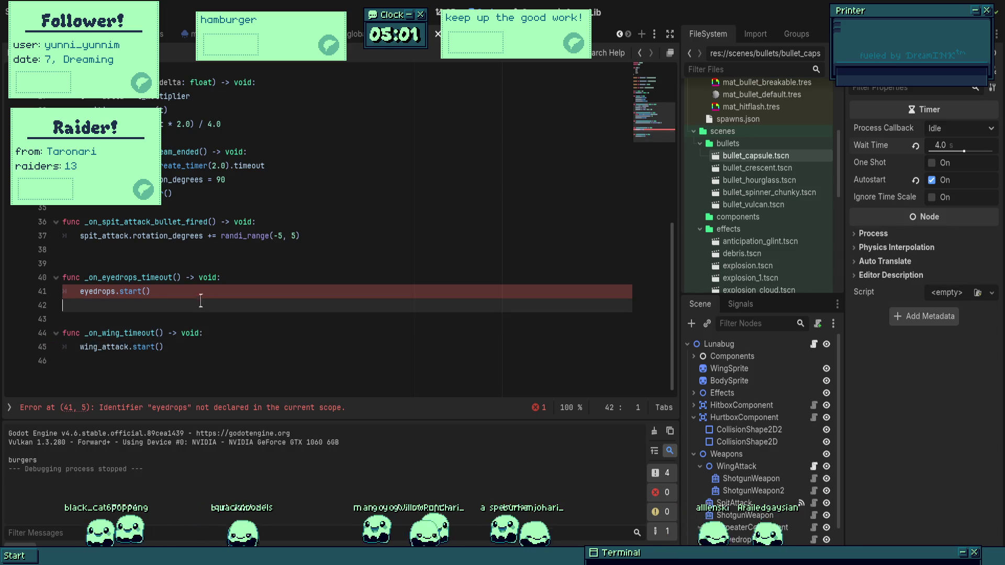
left_click(189, 288)
scroll(335, 236, "up", 5)
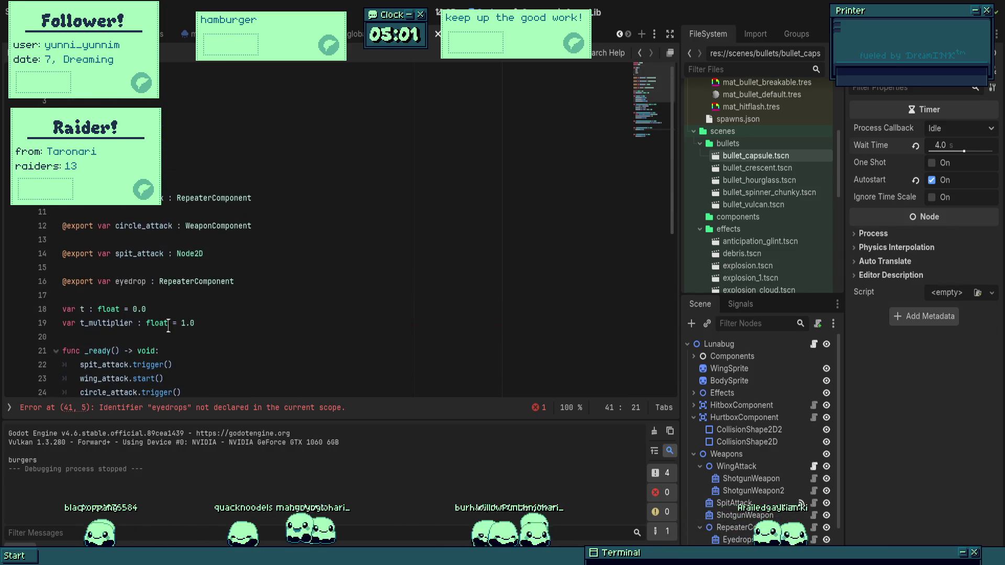
scroll(335, 235, "down", 5)
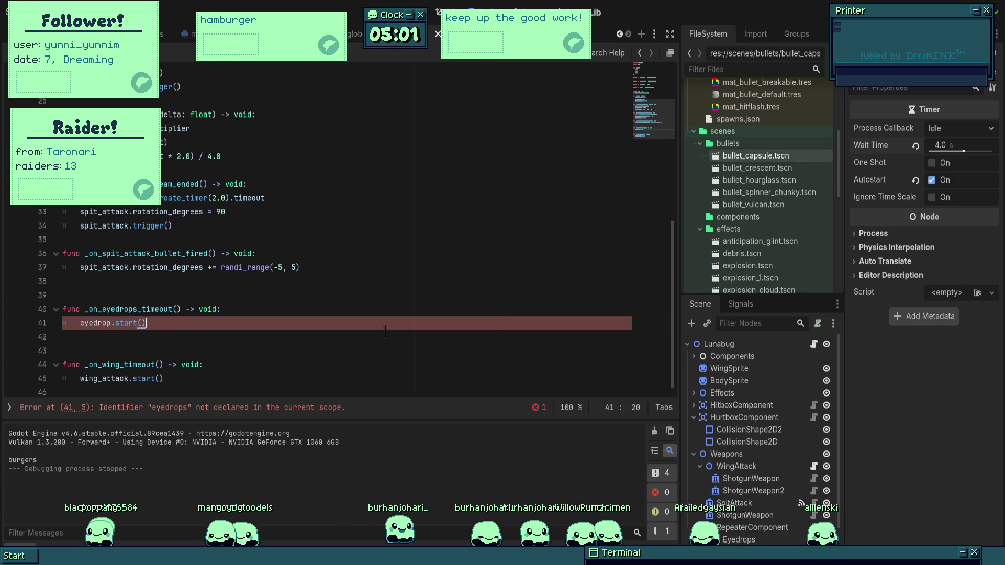
key("ctrl+s")
key("F5")
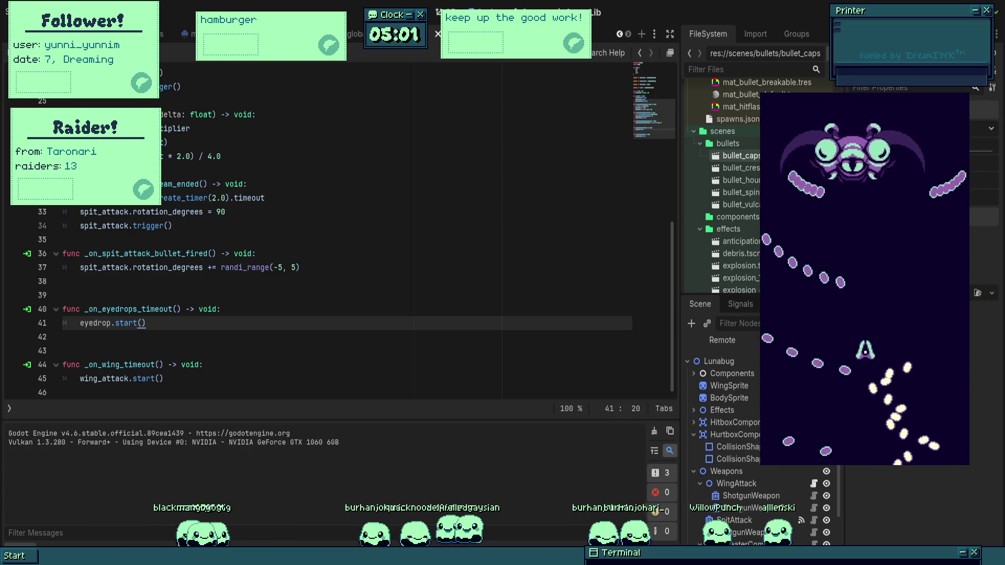
- Stop the crashed game and assign RepeaterComponent to Lunabug's Eyedrop export
key("Up")
key("End")
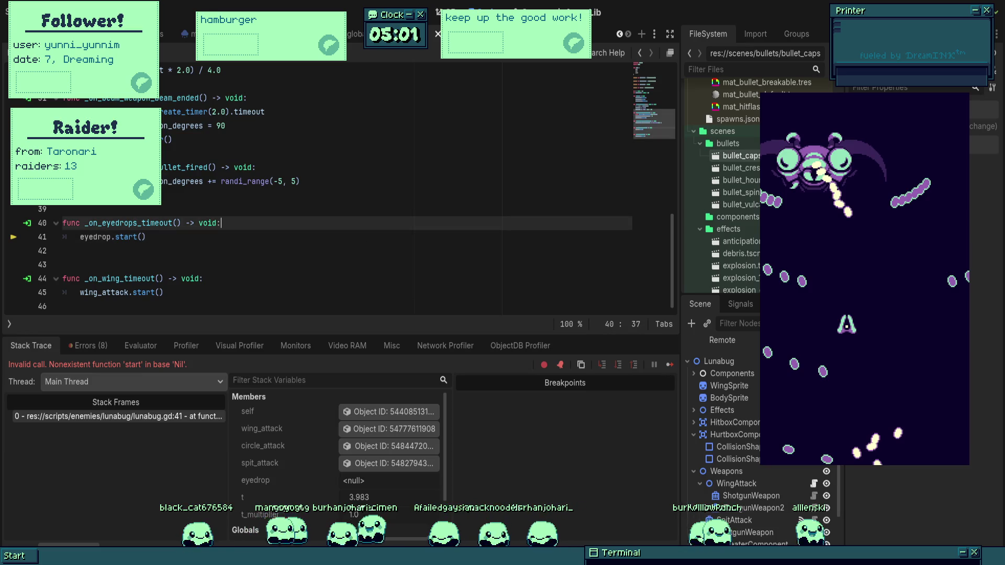
key("F8")
left_click(719, 344)
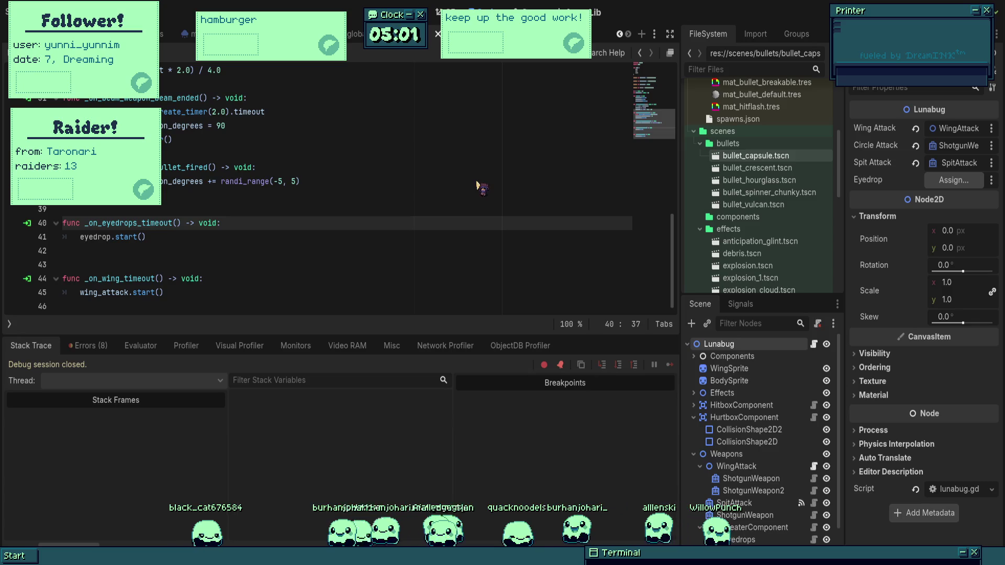
left_click_drag(477, 186, 476, 181)
scroll(765, 487, "down", 3)
left_click(777, 491)
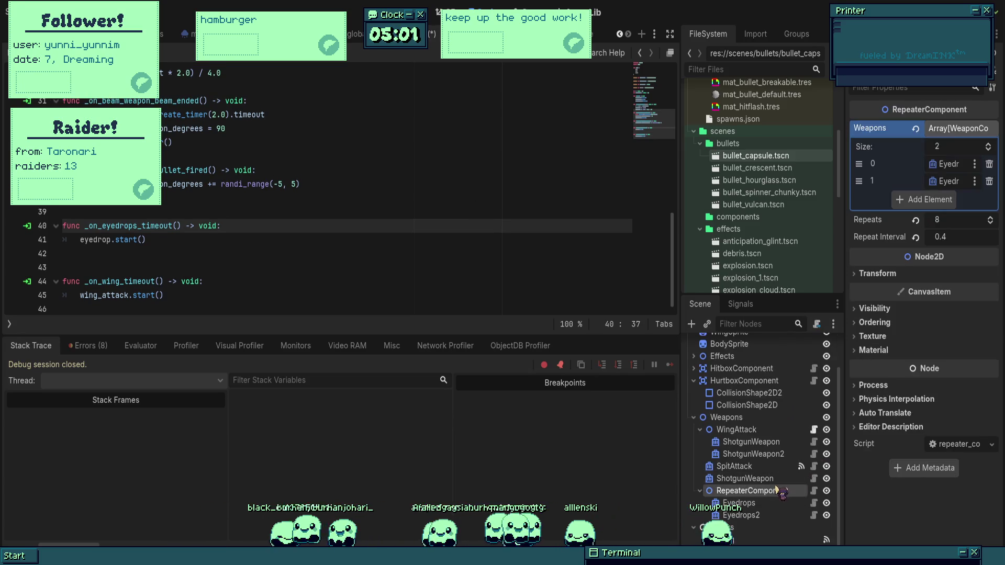
- Play-test the boss's repeating eyedrops, stop the game, and open the Player script
key("F5")
type("EyeAttack")
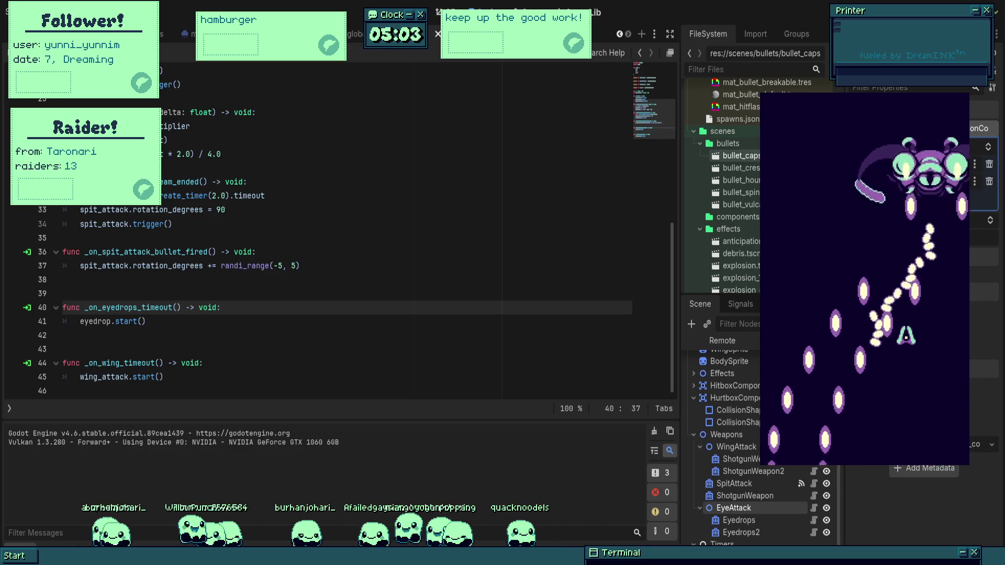
key("F8")
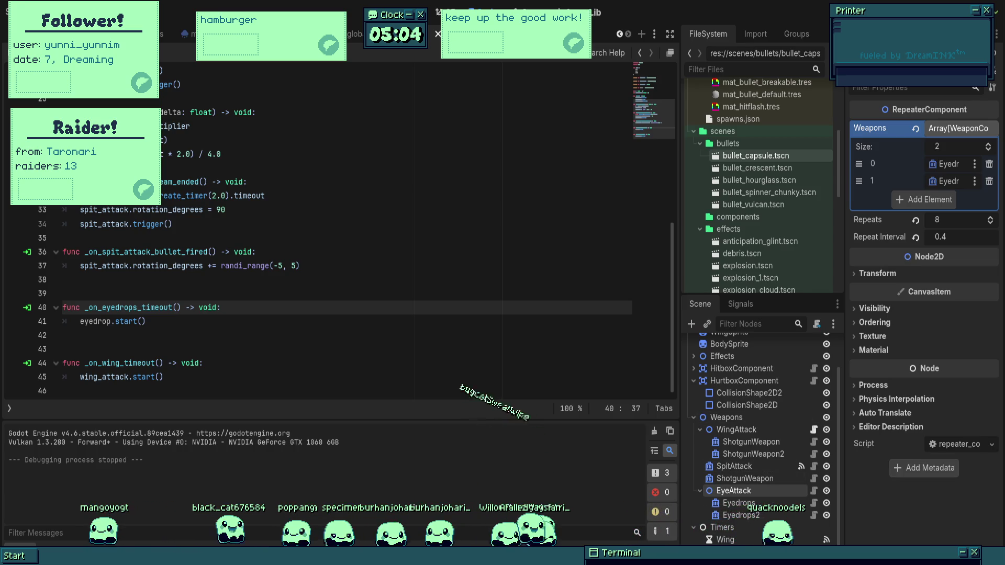
left_click(822, 344)
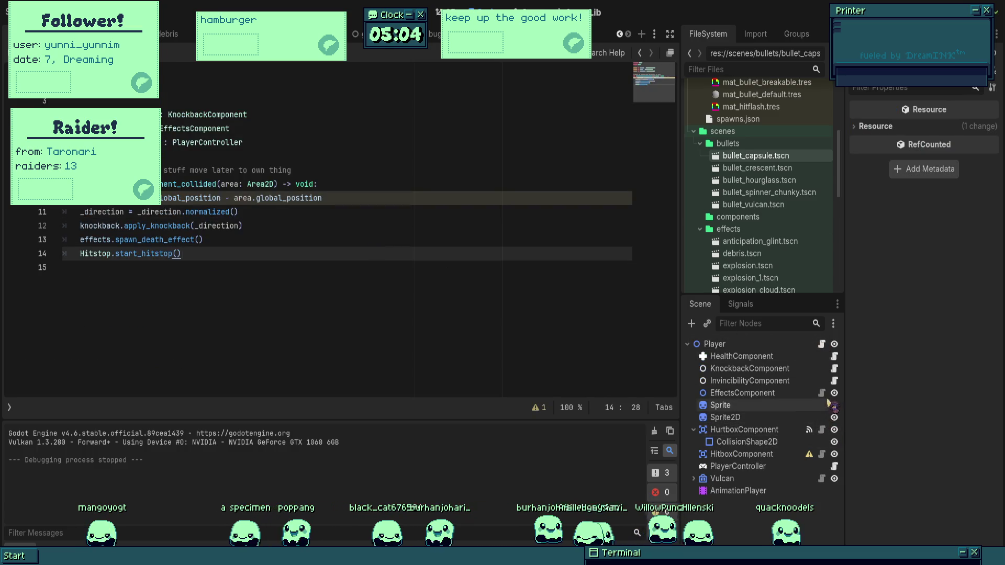
- Open the PlayerController script and scroll down to its _physics_process movement and firing code
left_click(835, 466)
scroll(311, 289, "down", 2)
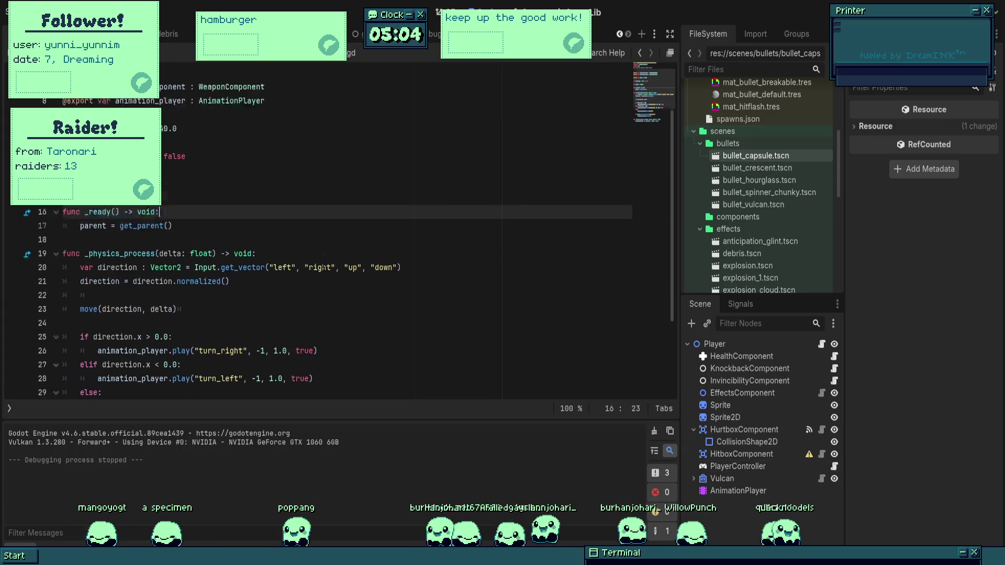
scroll(311, 289, "down", 2)
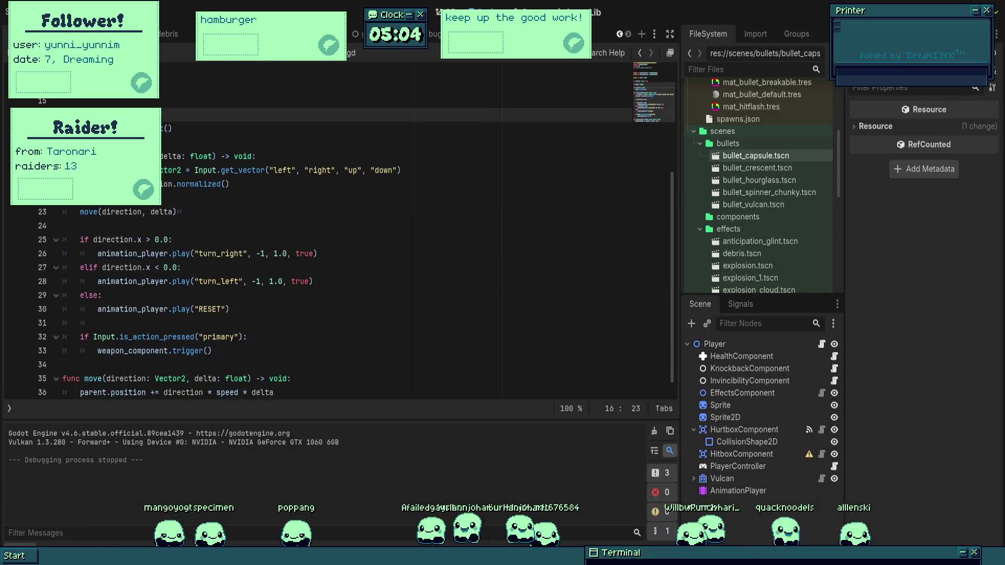
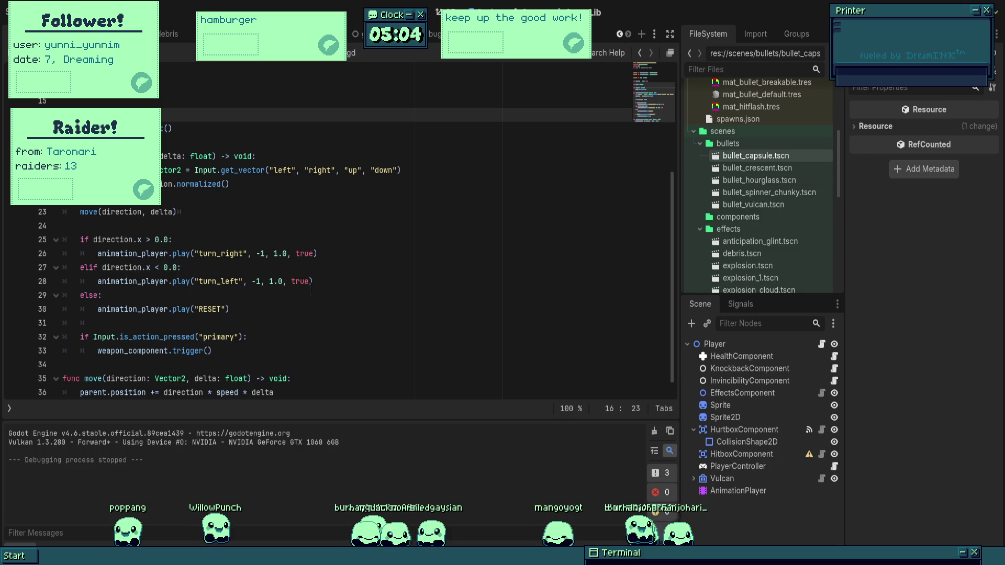
- After the get_vector line, add 'var magnitude : float = direction.length()', with a quick test run of the game
left_click(426, 173)
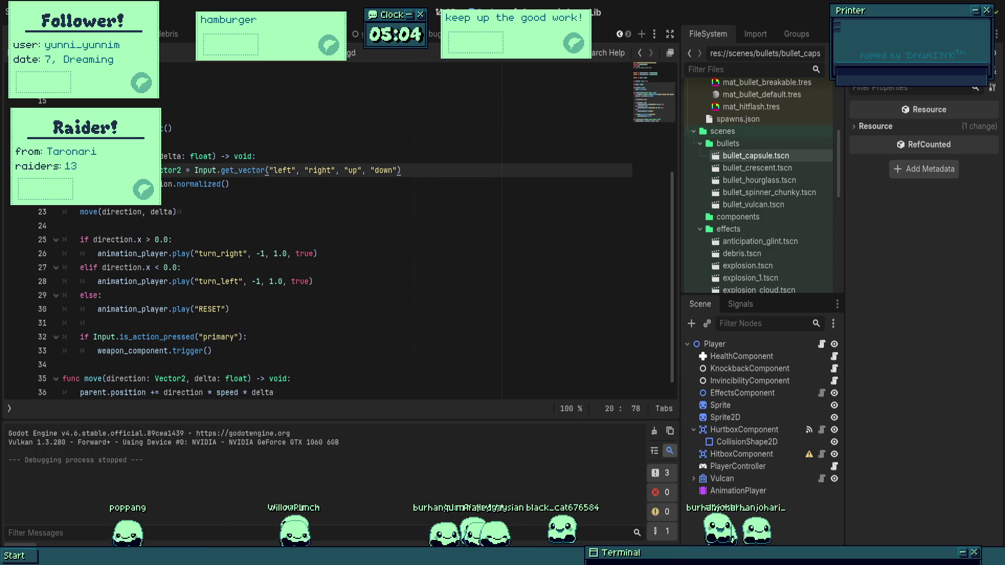
key("Return")
type("ection = dir")
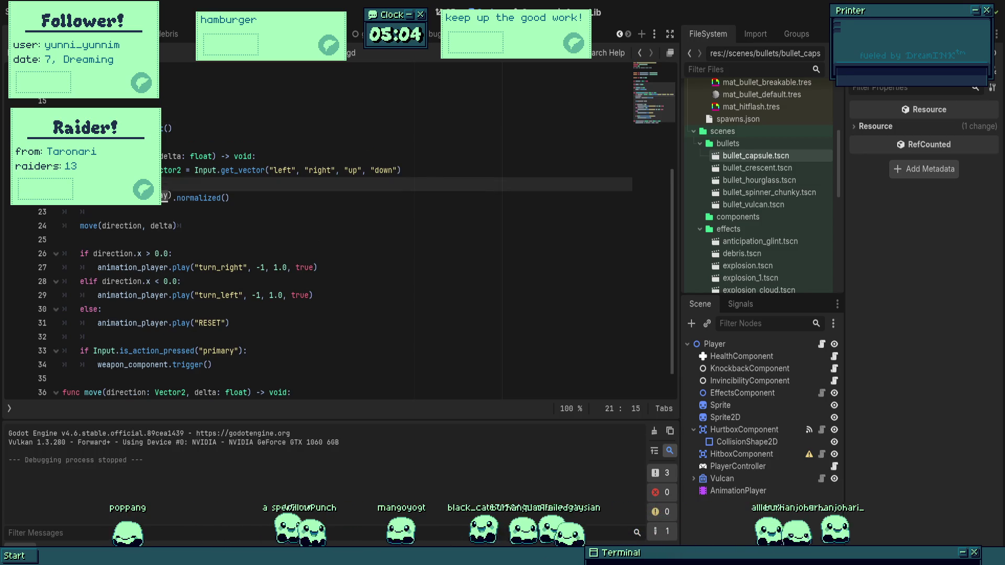
key("F5")
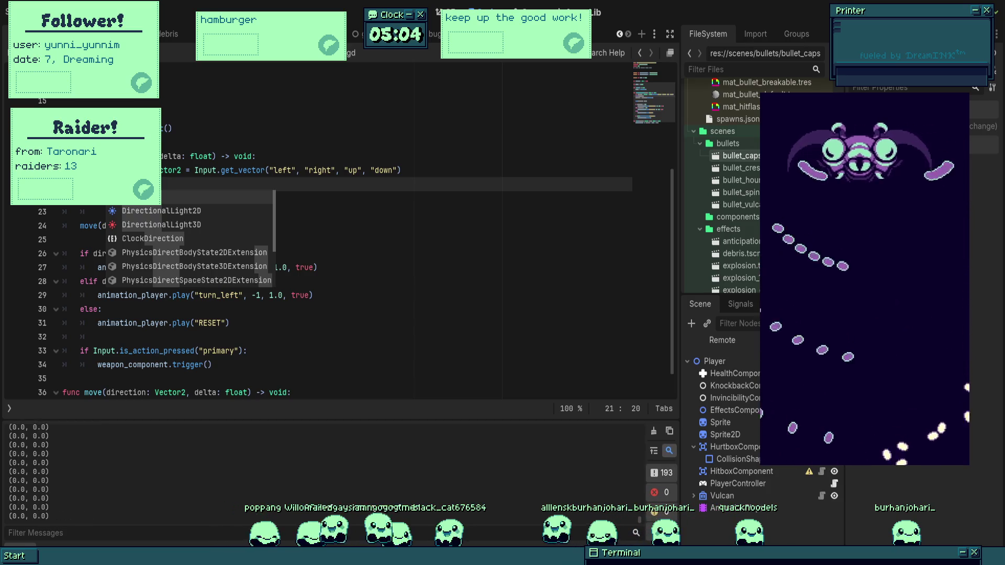
key("F8")
key("ctrl+BackSpace")
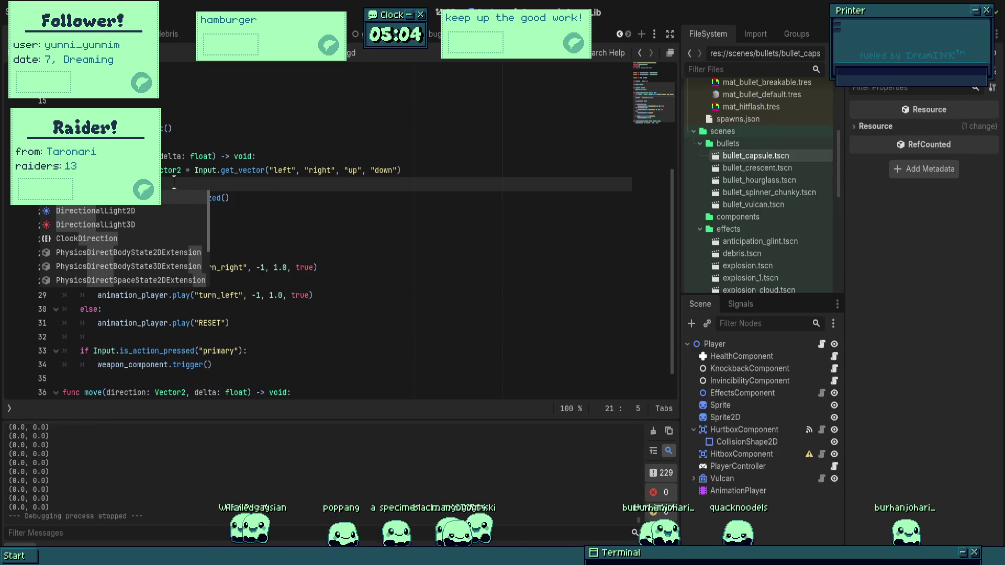
type("print")
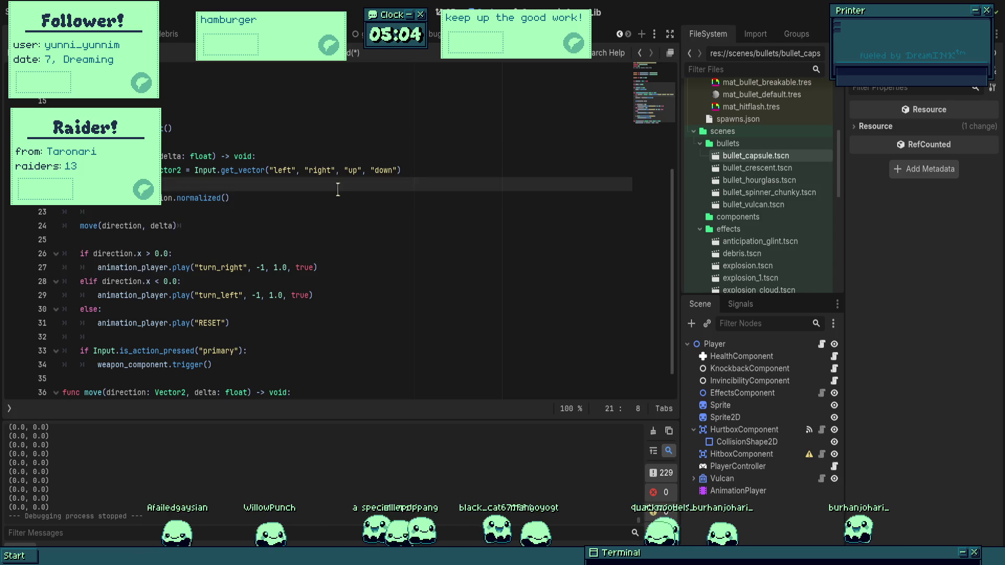
type("(direc")
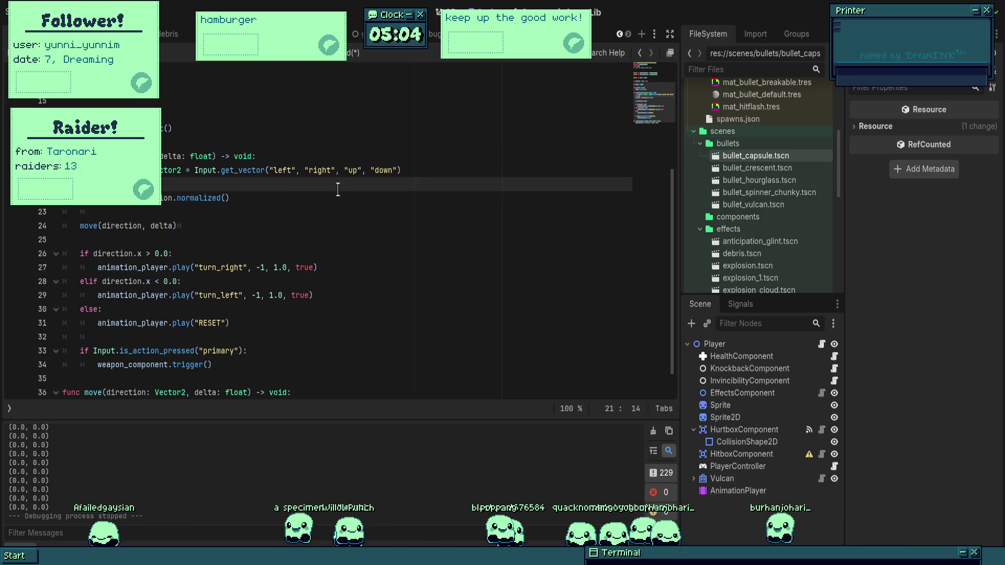
type("tio")
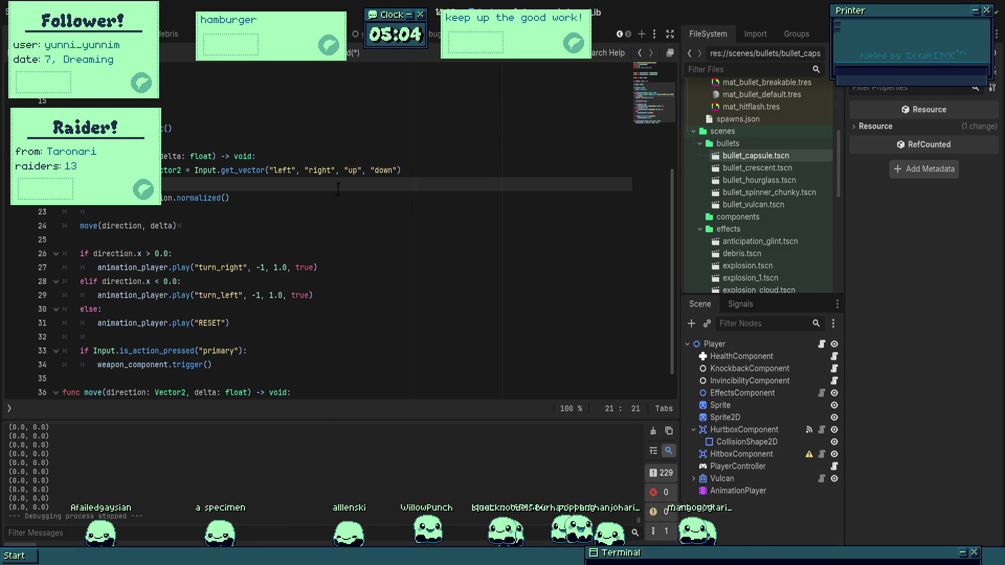
type("float = d")
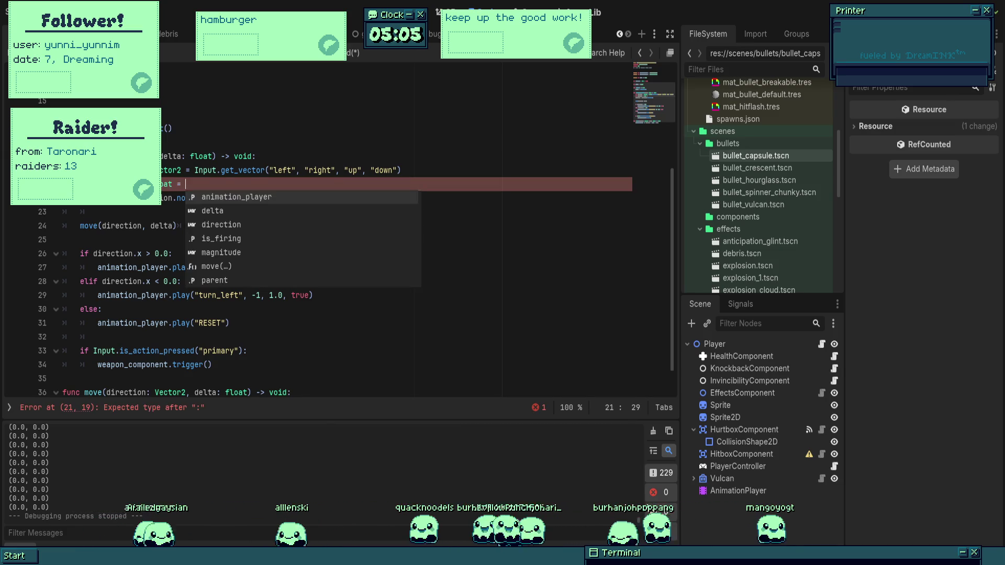
type("irection.length()")
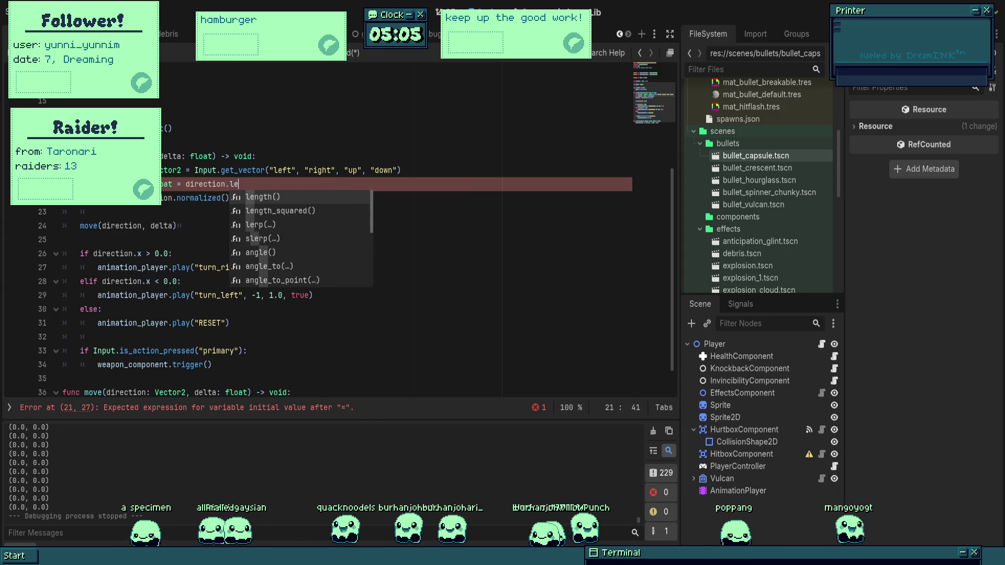
key("Down")
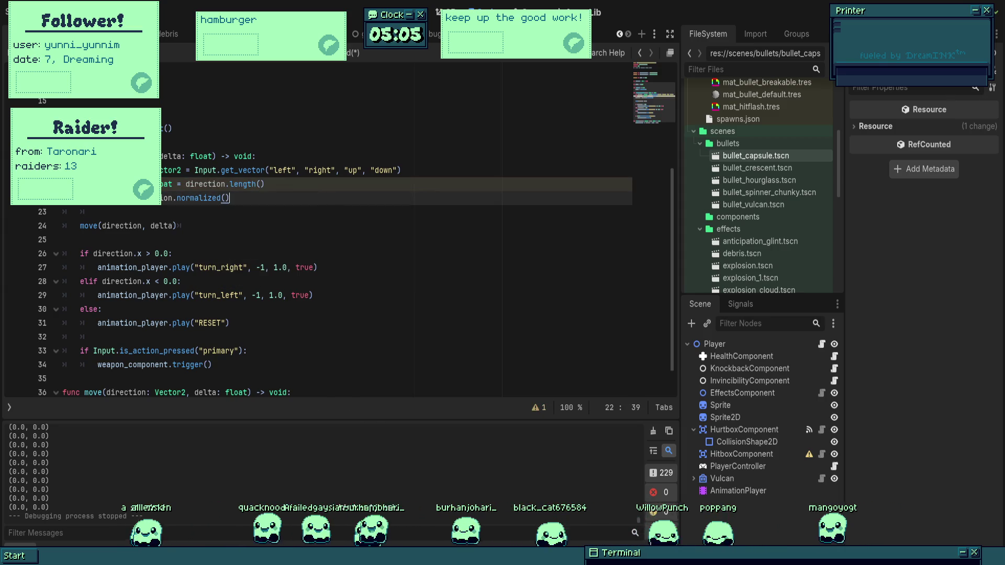
left_click(150, 226)
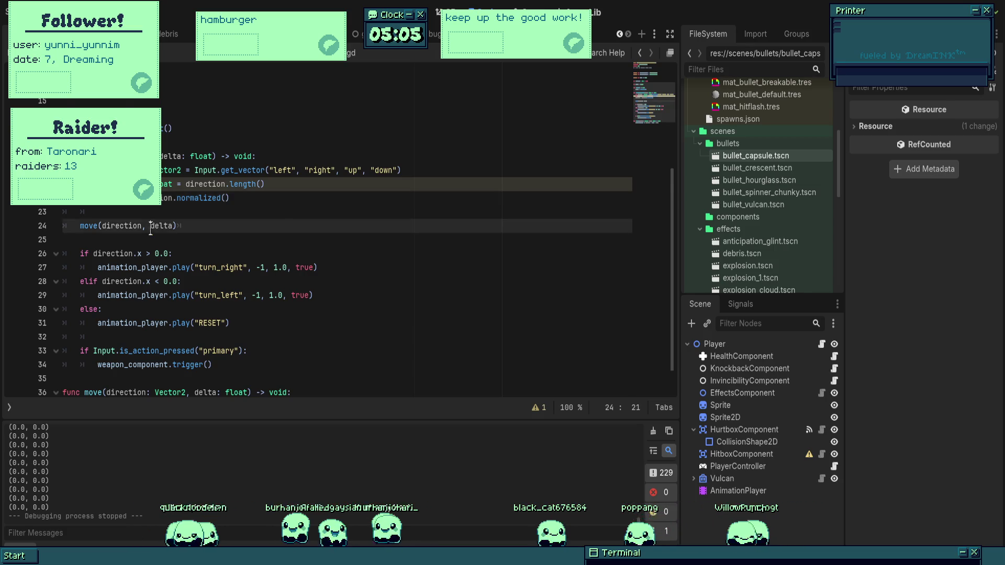
scroll(152, 233, "down", 1)
left_click(319, 379)
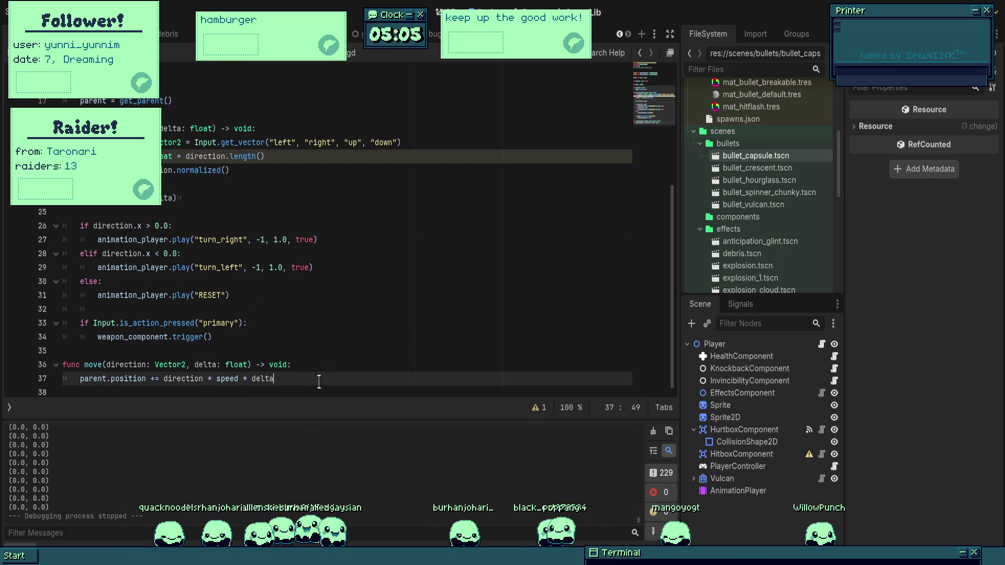
left_click(320, 366)
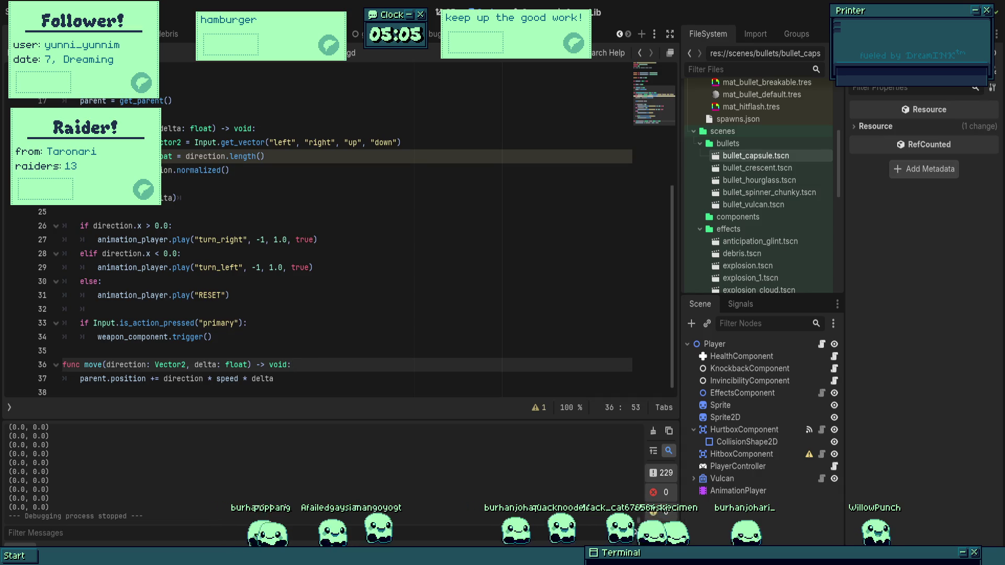
left_click(238, 181)
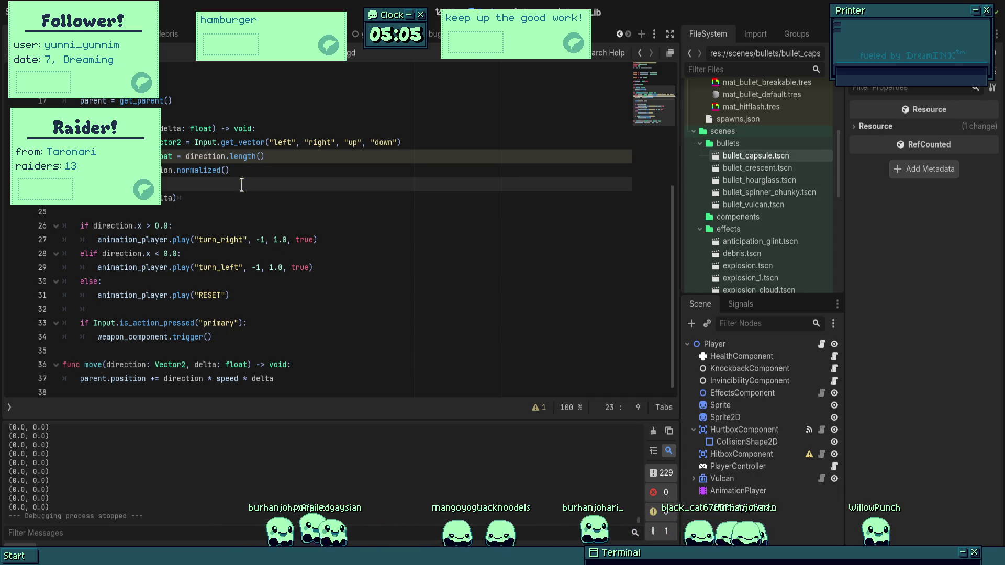
scroll(340, 230, "up", 5)
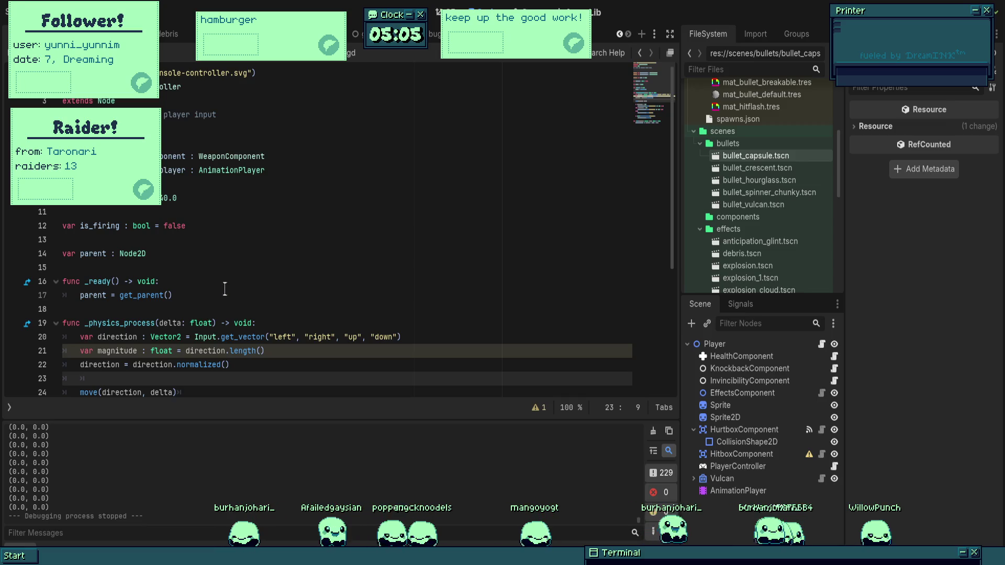
left_click(200, 201)
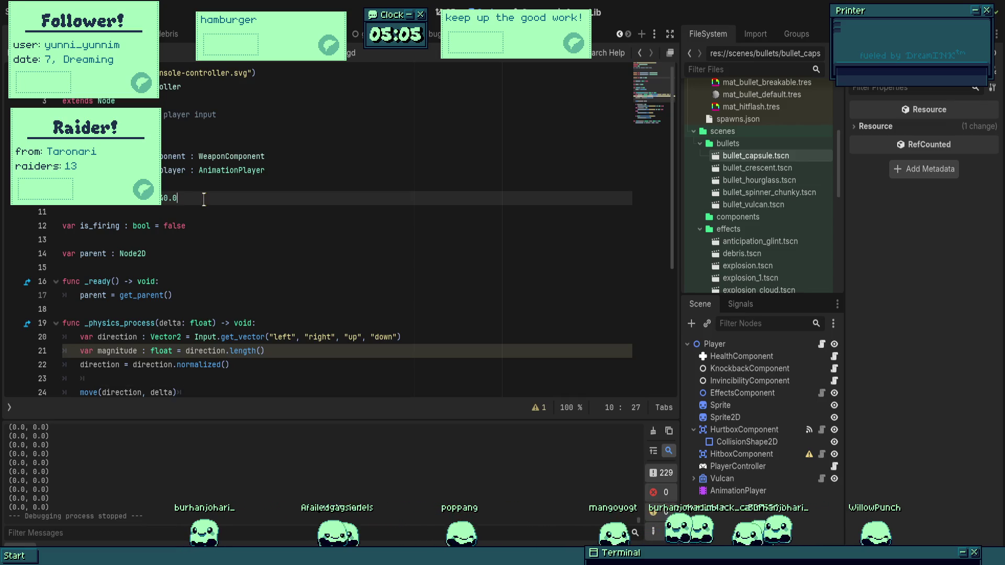
scroll(188, 376, "down", 5)
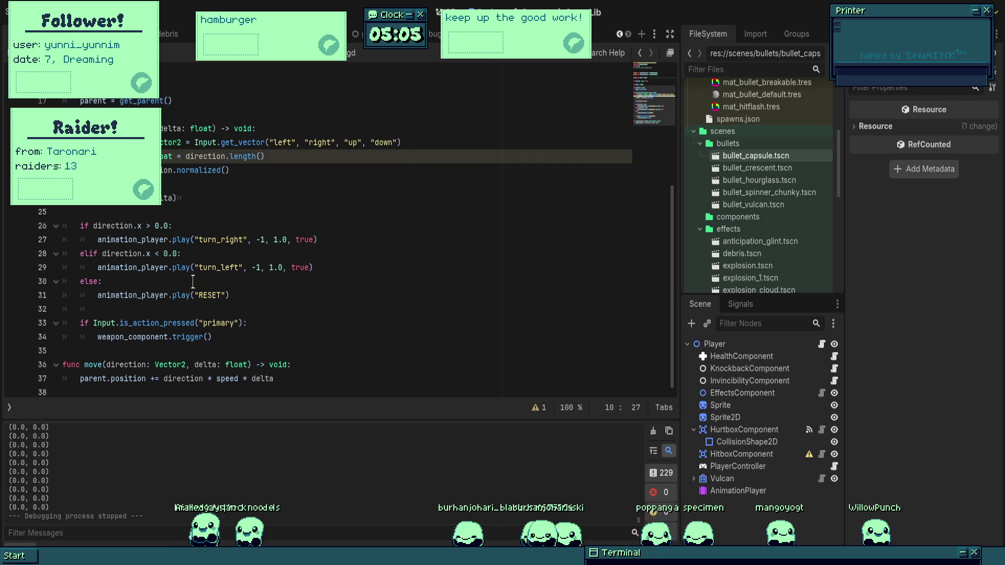
left_click(176, 198)
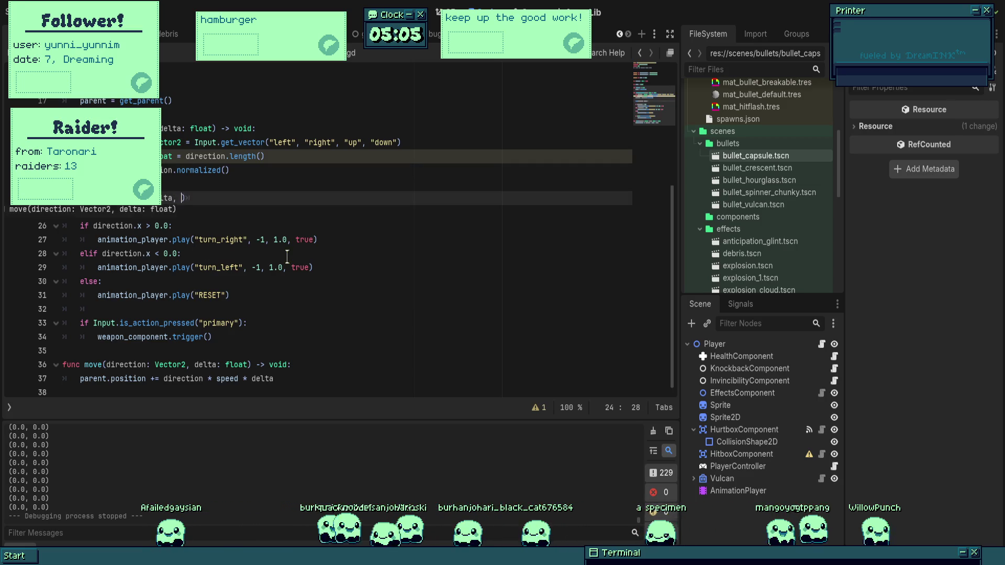
key("BackSpace")
key("BackSpace")
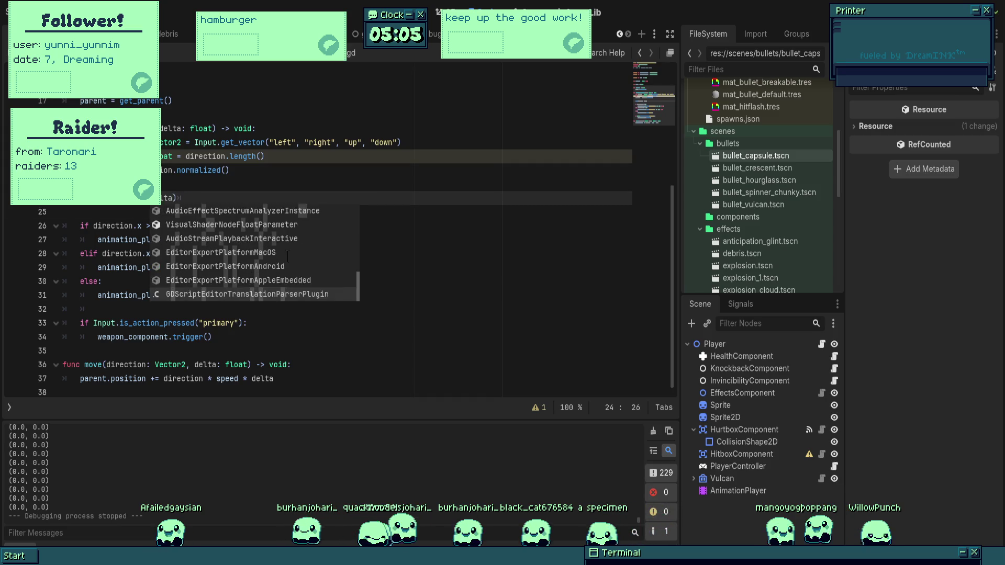
key("ctrl+z")
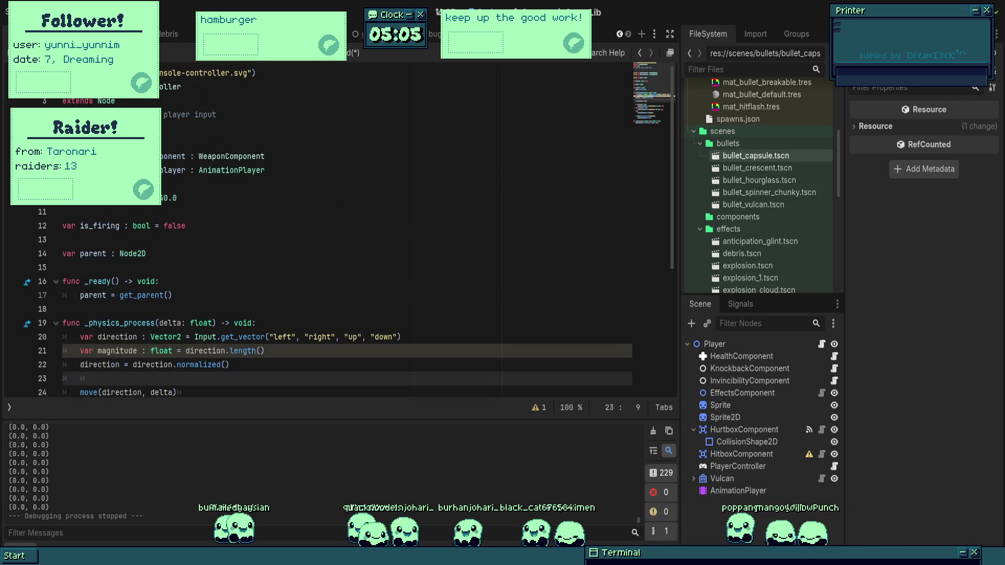
left_click(196, 207)
key("Return")
type("@export var focus")
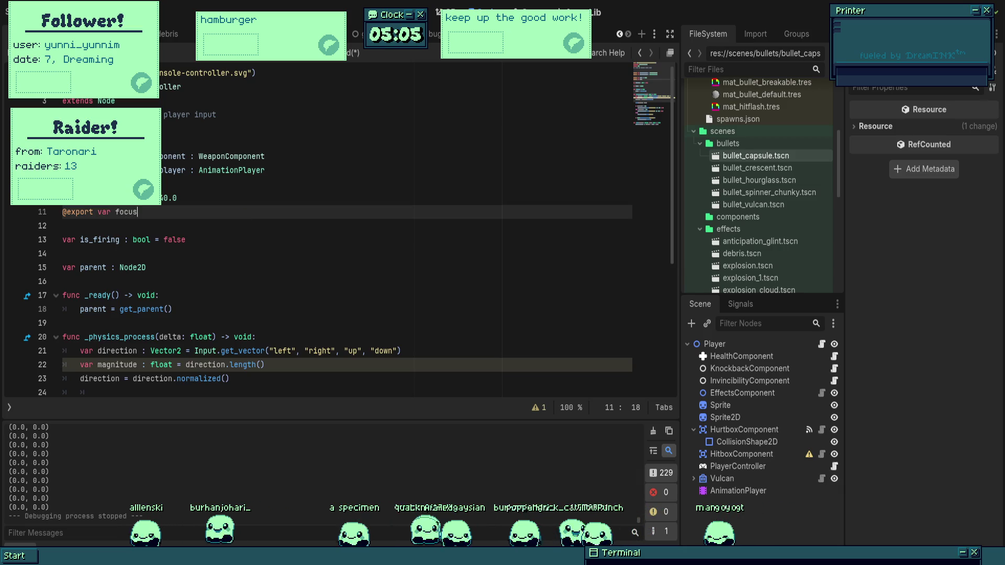
type("_speed :")
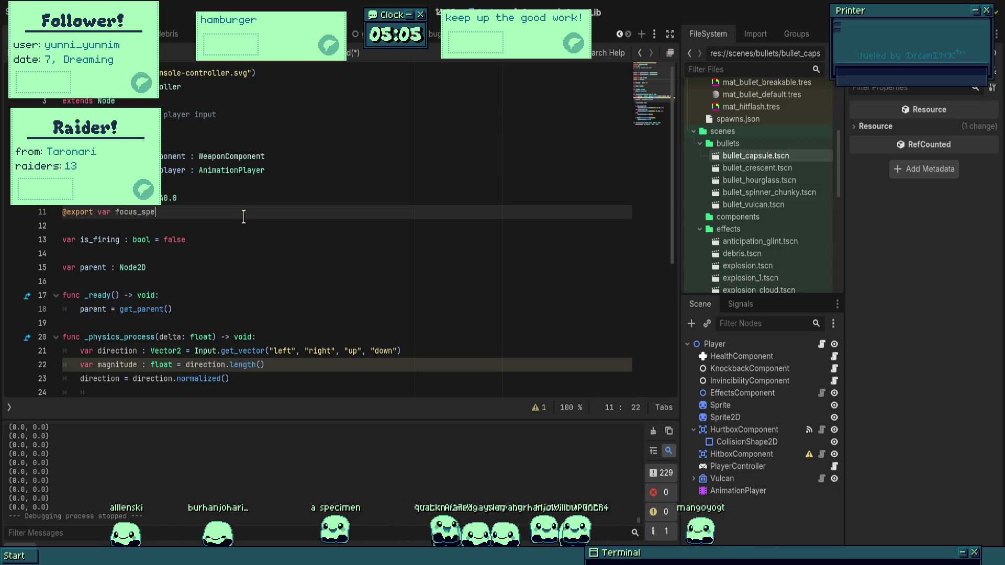
type("=")
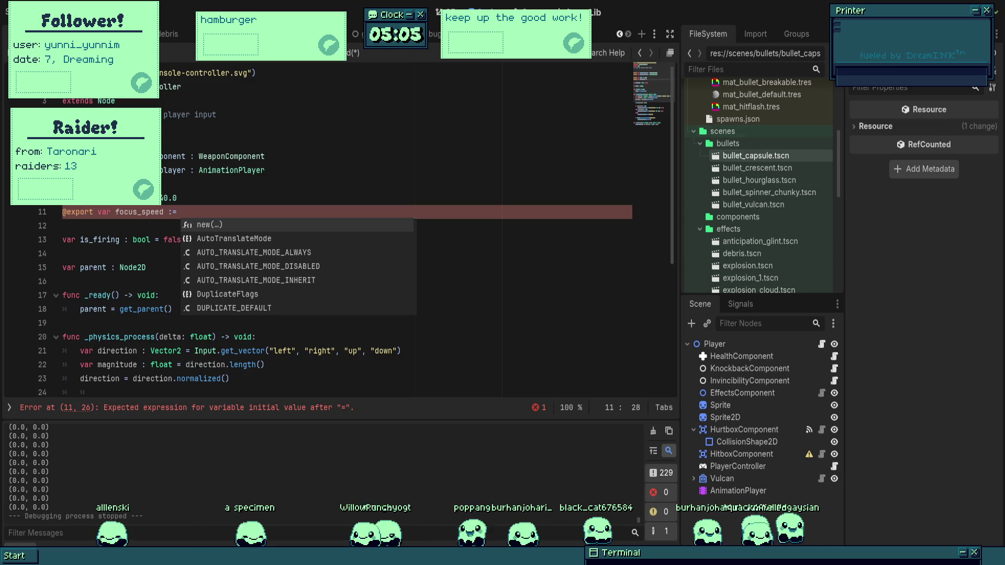
type("8")
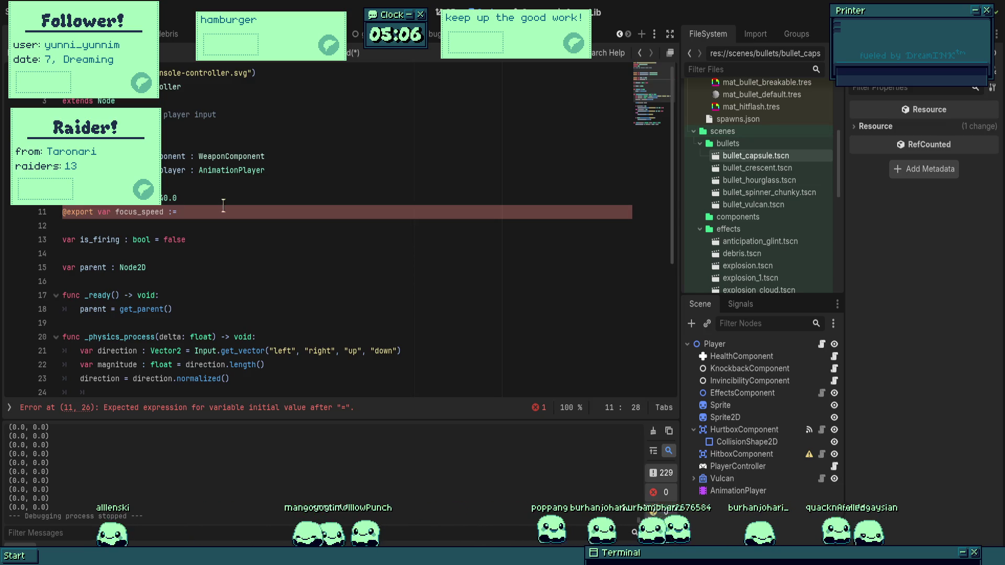
key("BackSpace")
type("92")
key("Down")
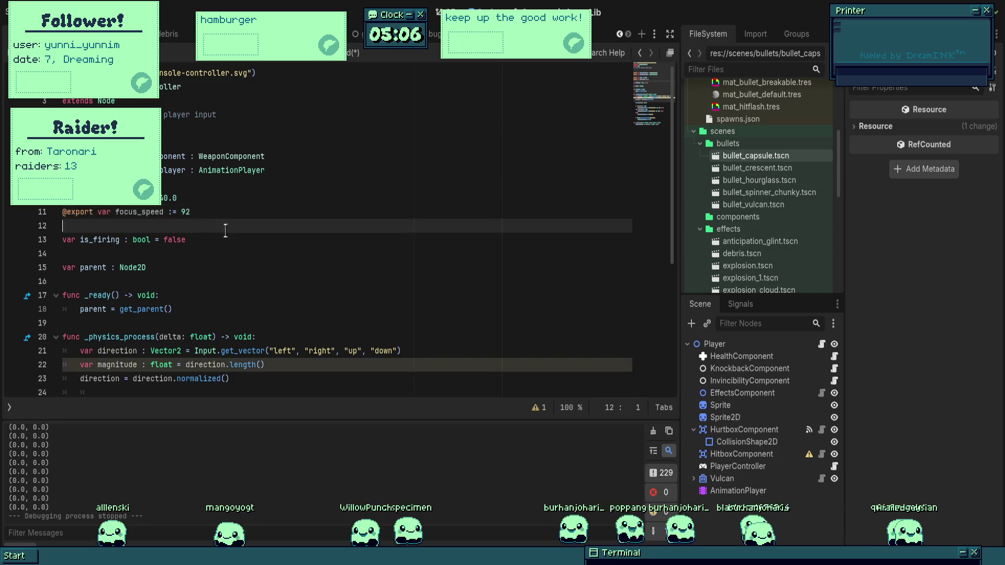
scroll(224, 206, "down", 3)
left_click(254, 281)
key("Down")
left_click(245, 283)
scroll(245, 287, "down", 2)
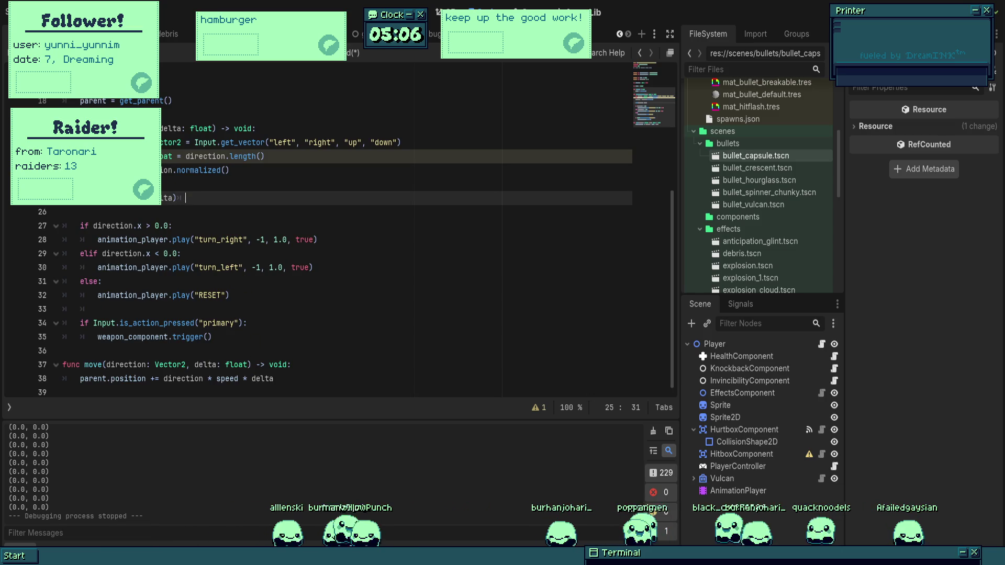
- Start a new if line above the move() call and indent the move call beneath it
left_click(200, 185)
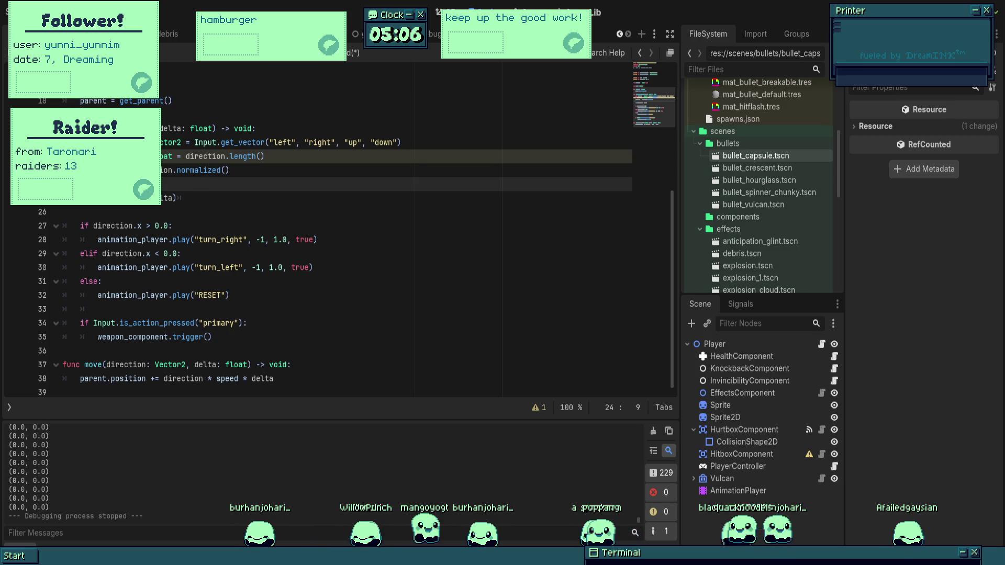
key("Return")
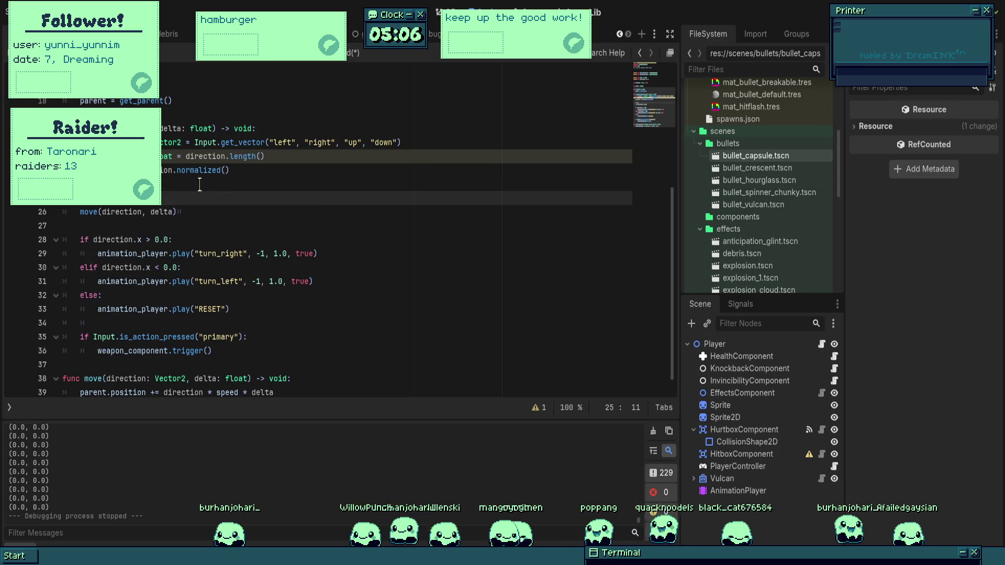
type("o")
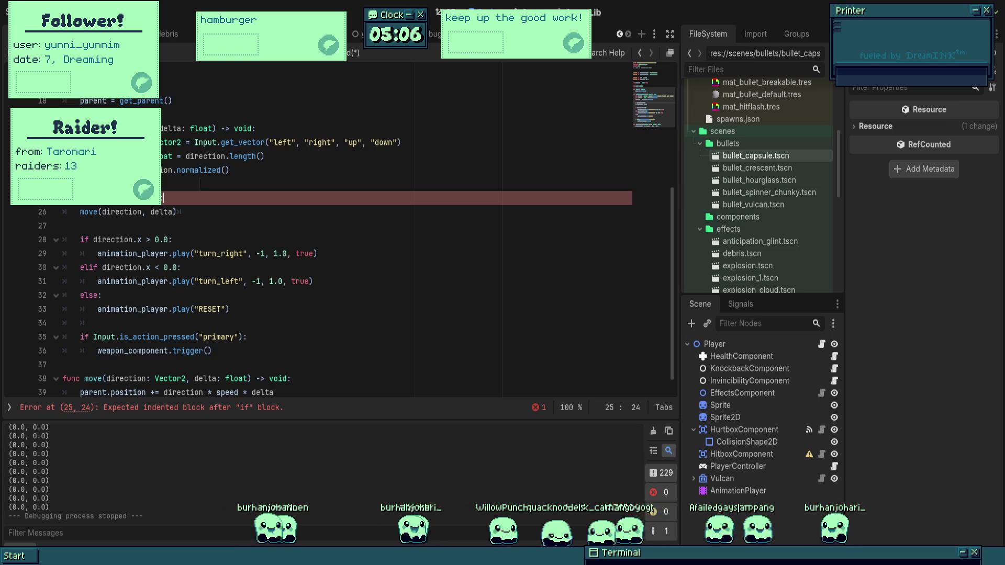
left_click(80, 212)
key("Tab")
left_click(220, 226)
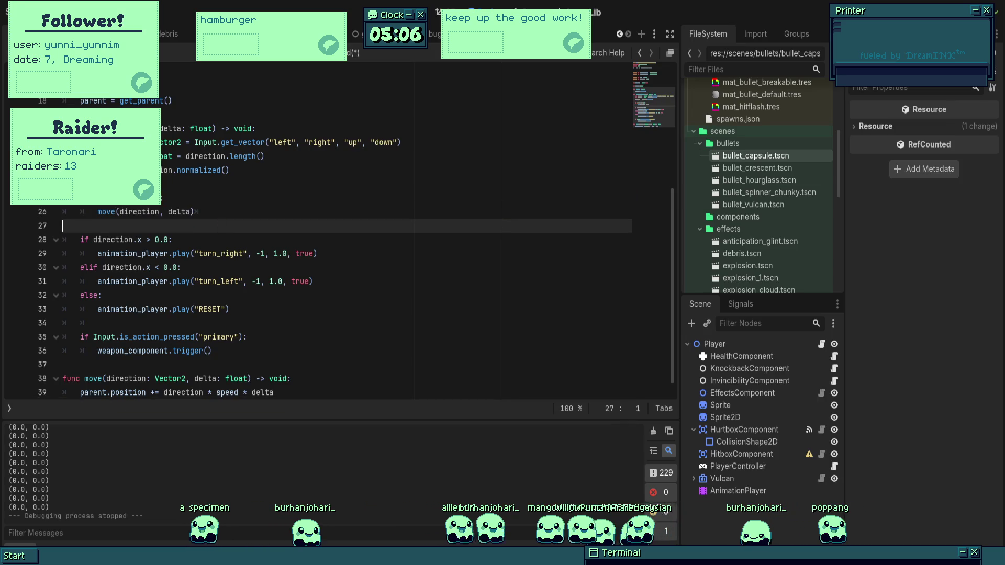
left_click(217, 211)
- Undo back to the empty if block and return to the speed declarations at the top
key("ctrl+z")
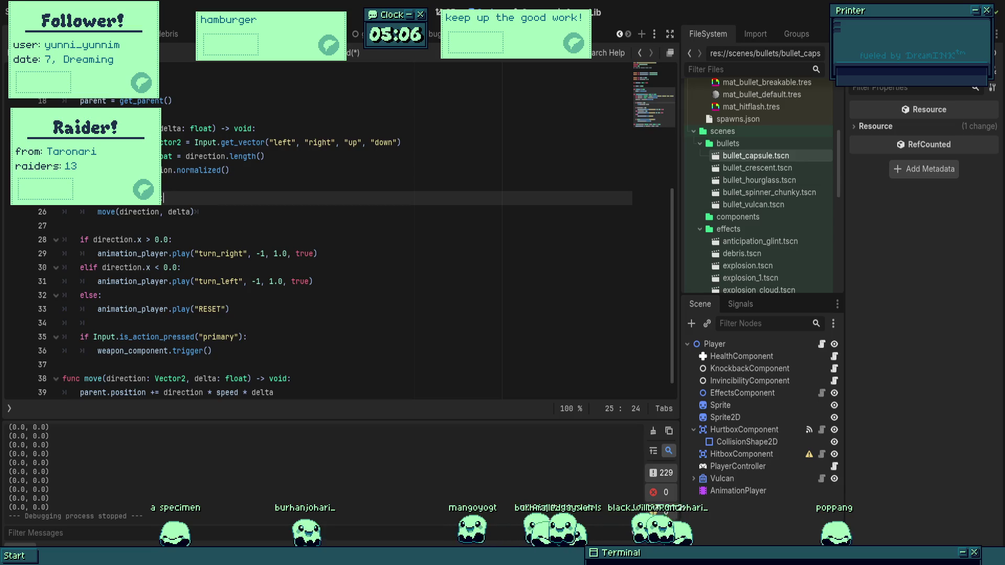
key("ctrl+z")
key("ctrl+z")
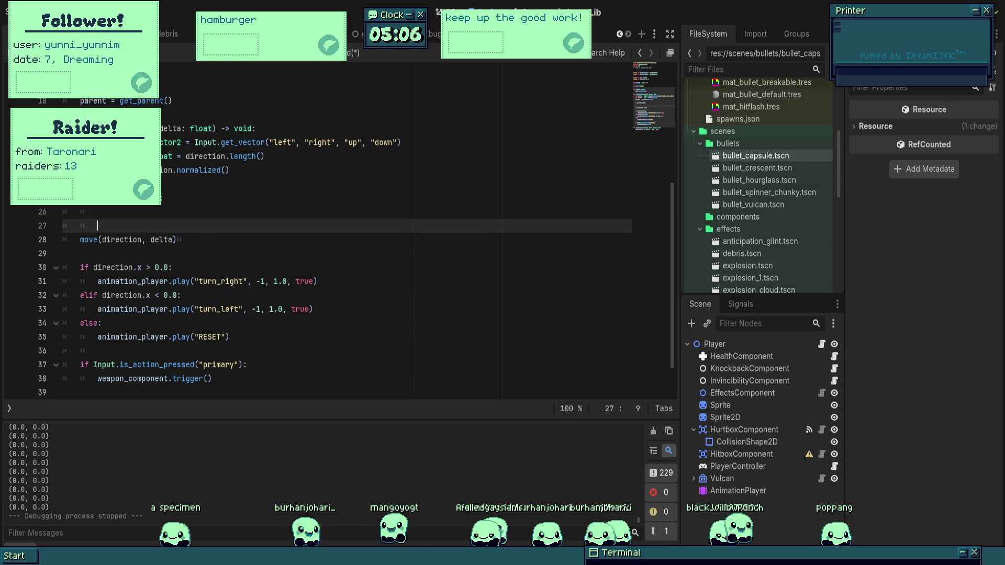
scroll(335, 235, "up", 5)
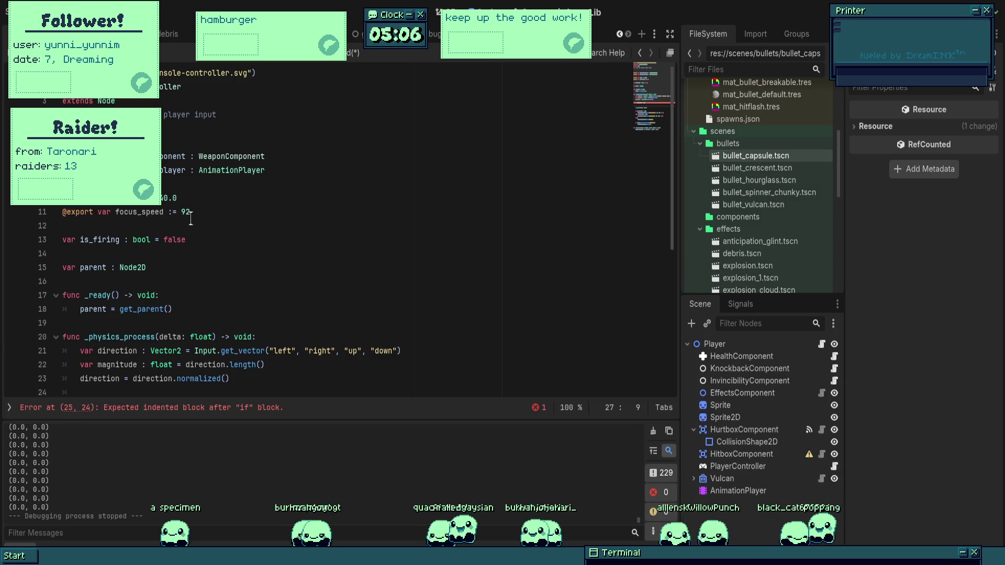
left_click(93, 198)
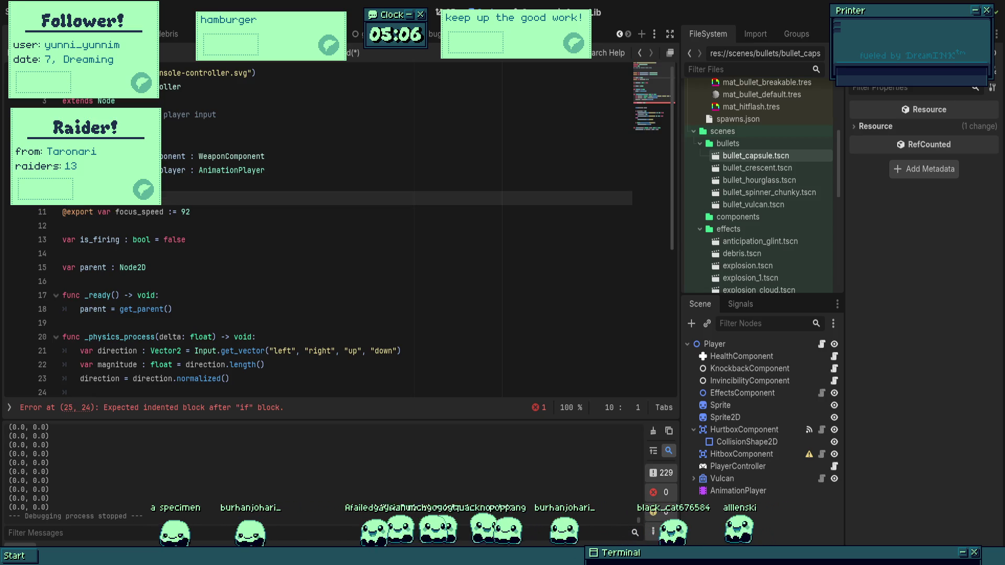
key("Down")
key("shift+ctrl+Right")
key("ctrl+x")
key("Up")
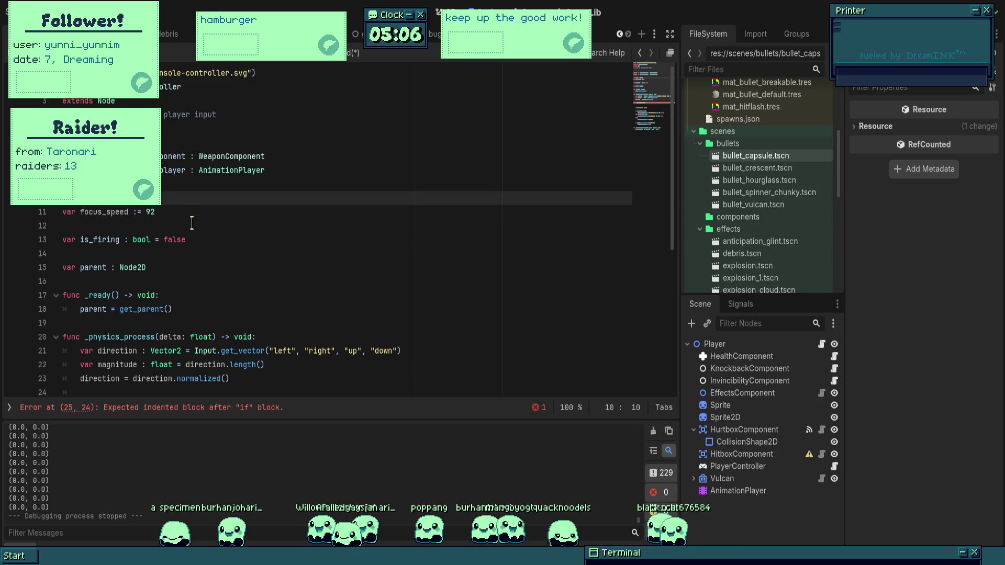
left_click(140, 223)
left_click(63, 199)
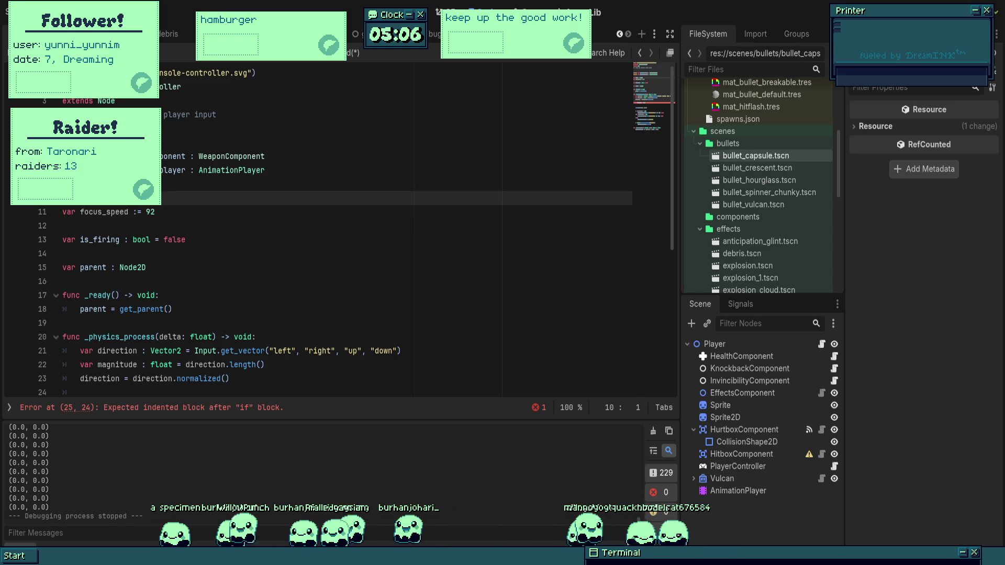
type("export ")
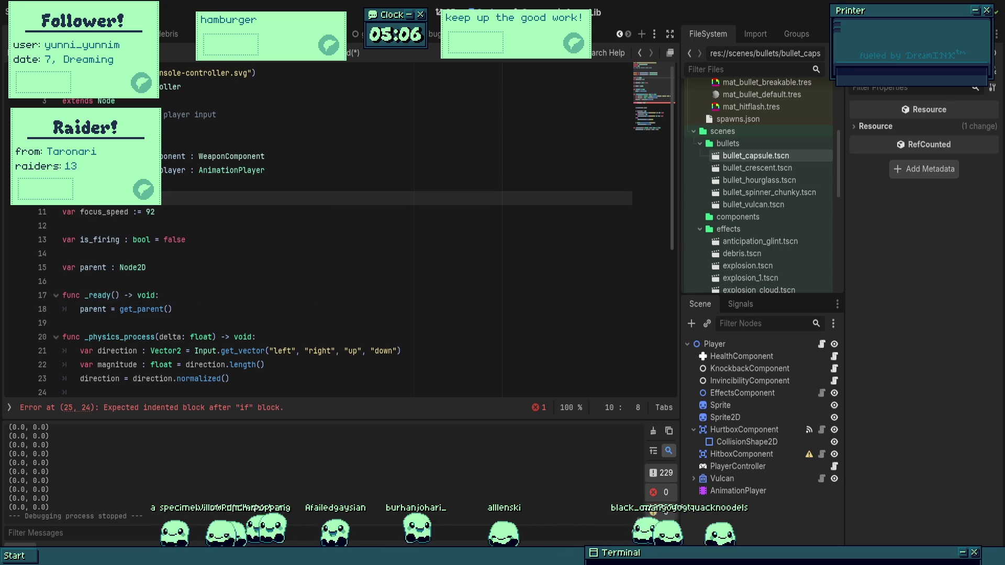
type("SPEED")
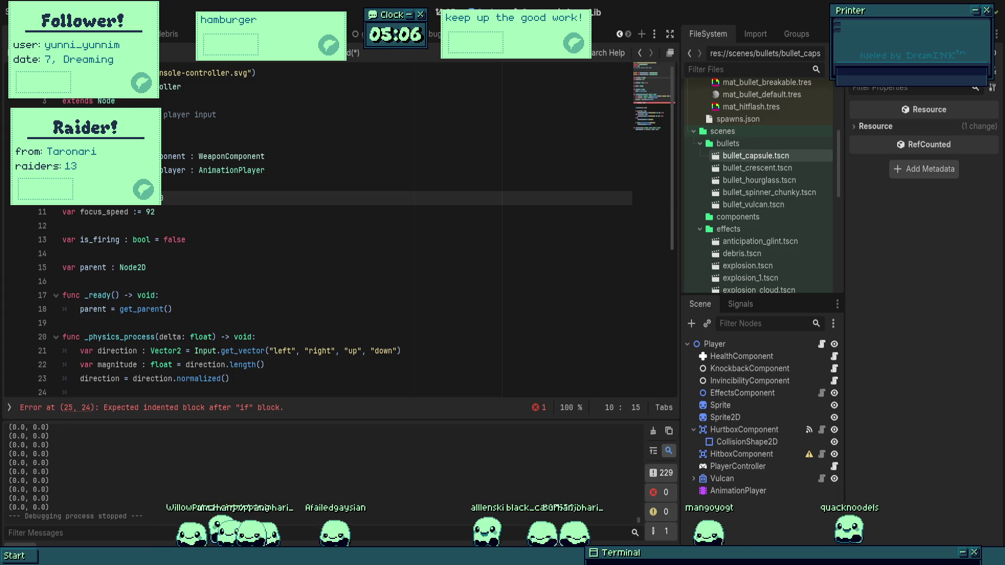
- Rewrite line 11 as the constant FOCUS_SPEED
left_click_drag(129, 212, 62, 212)
type("CONST fo")
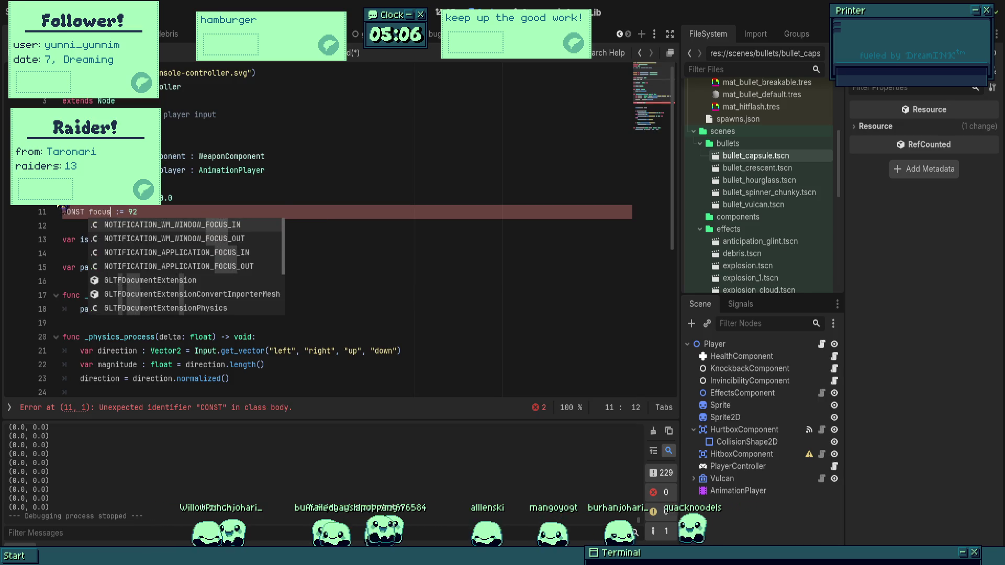
key("Escape")
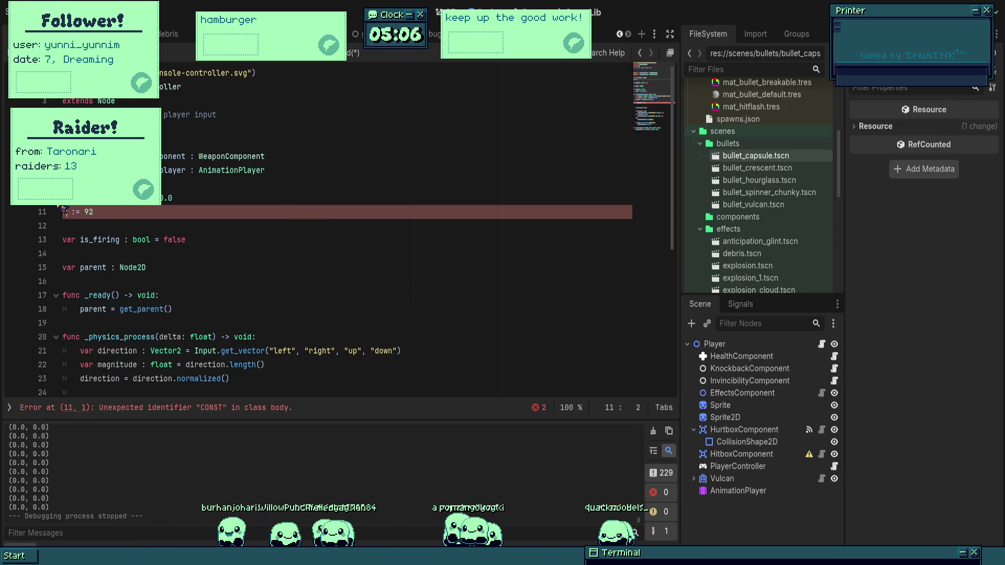
type("pin")
key("BackSpace")
key("BackSpace")
type("nst FOCUS_")
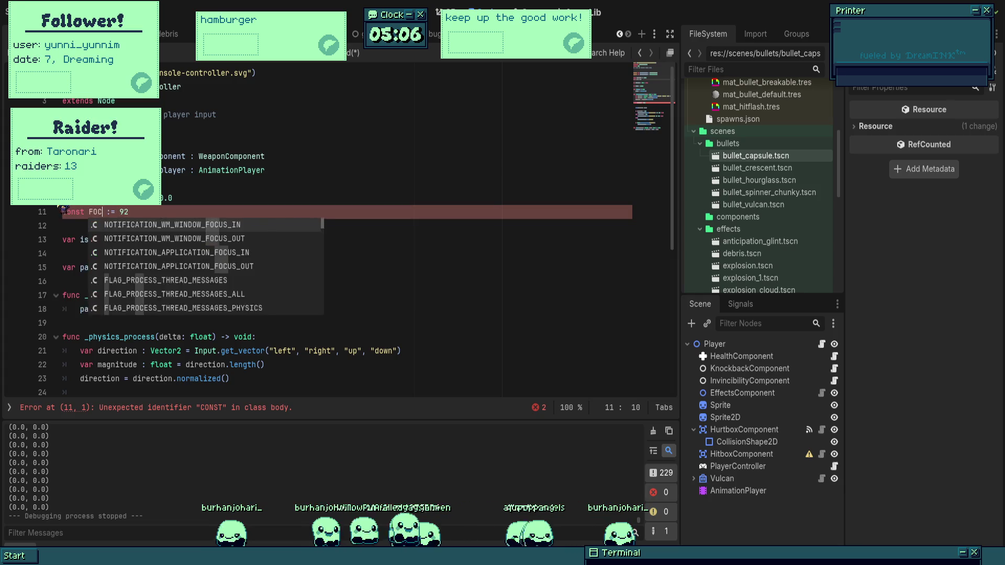
type("SPEED")
key("Down")
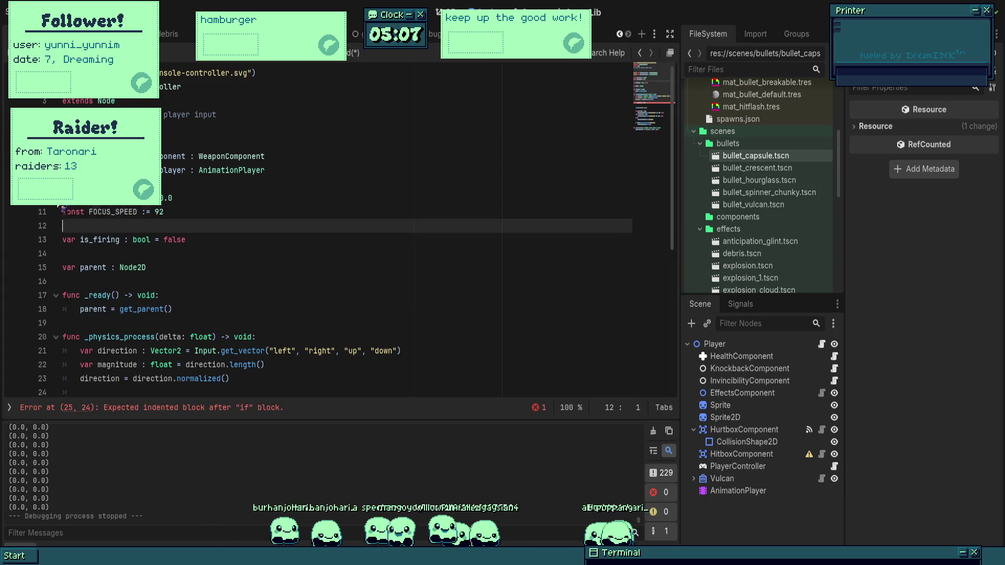
key("Return")
key("Up")
type("va")
key("ctrl+z")
- Type FOCUS_SPEED explicitly as float with the value 92.0
left_click(144, 206)
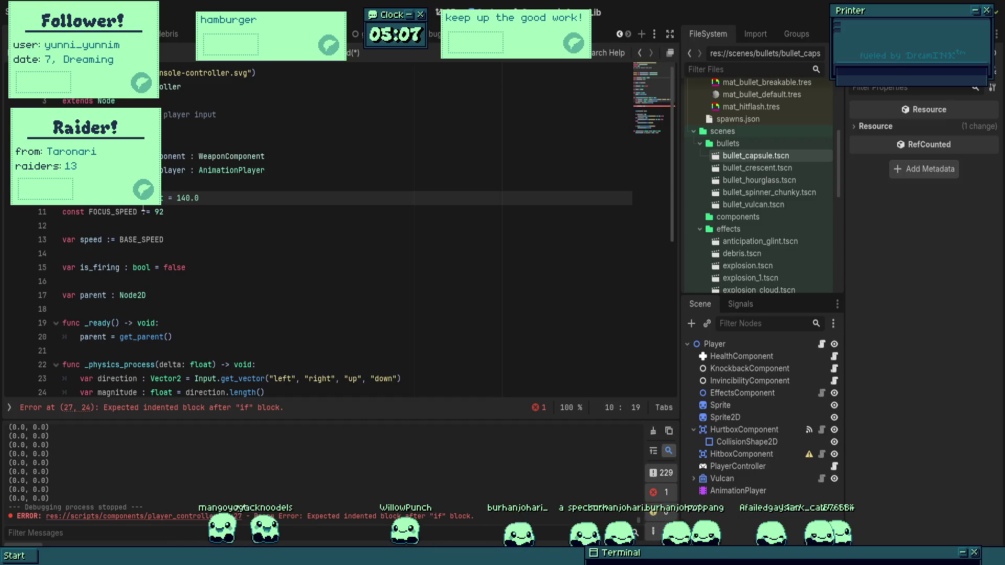
key("Down")
key("Delete")
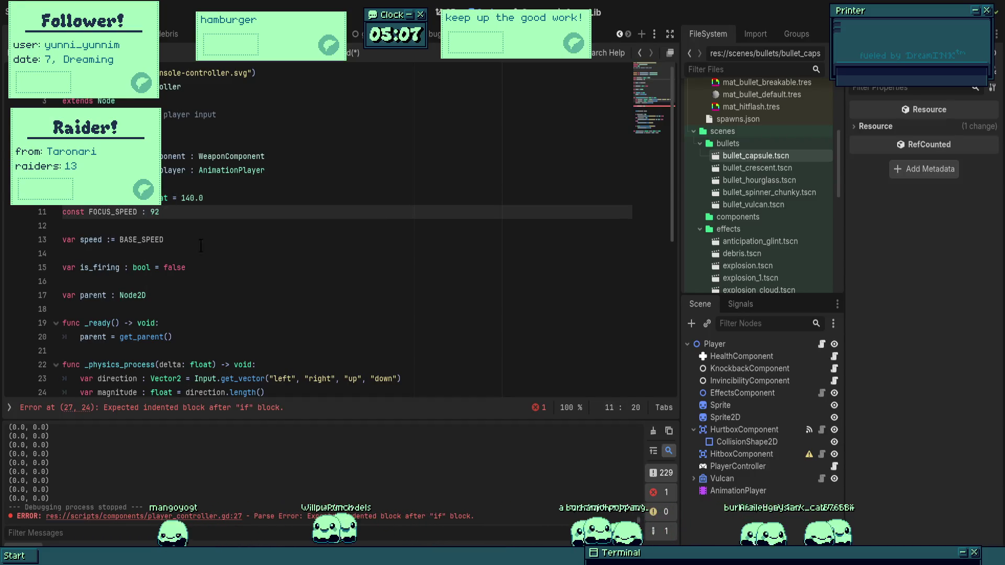
key("BackSpace")
key("BackSpace")
key("BackSpace")
type("oat =")
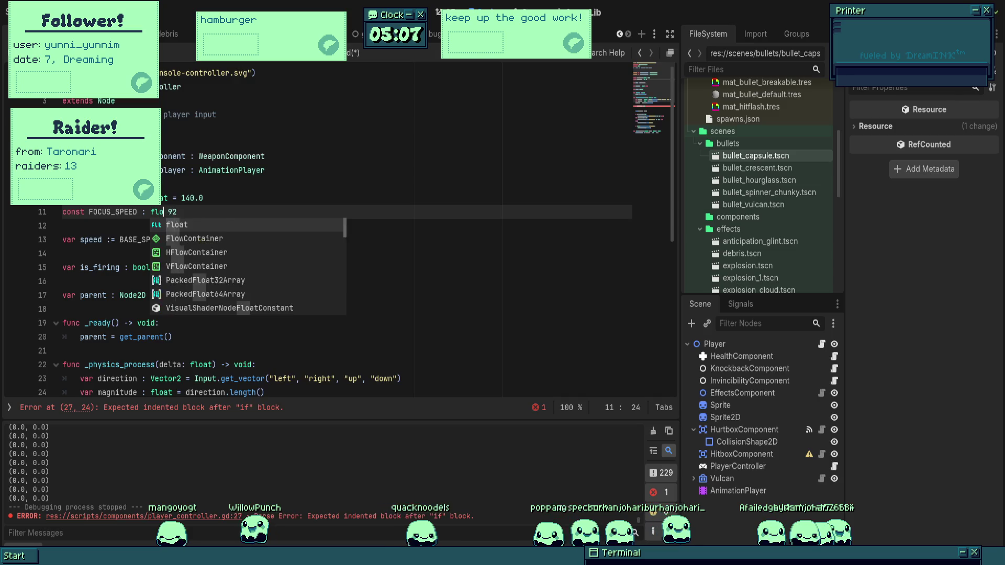
key("Right")
key("Right")
type(".")
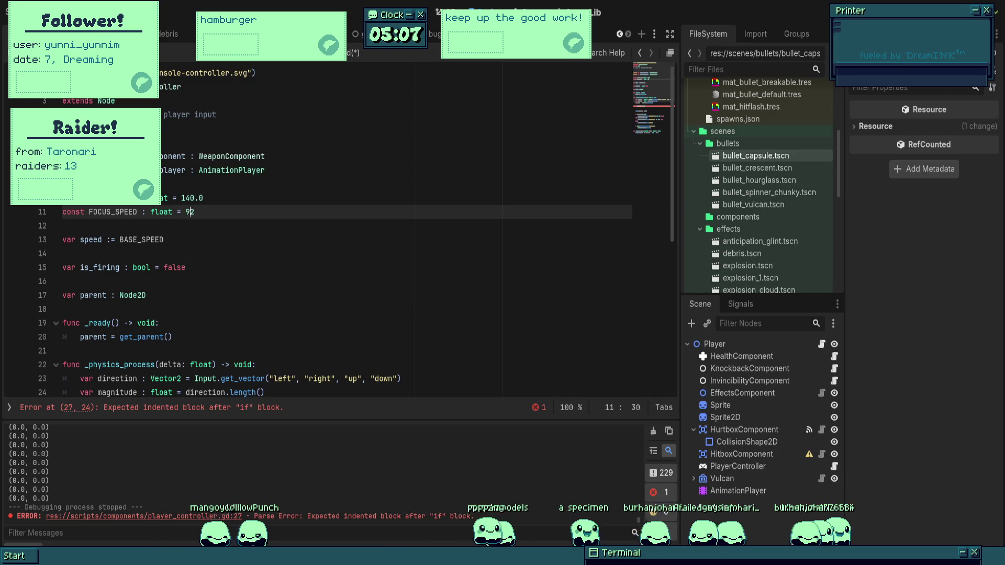
- Fix the speed variable declaration below it so it starts at BASE_SPEED
left_click(115, 239)
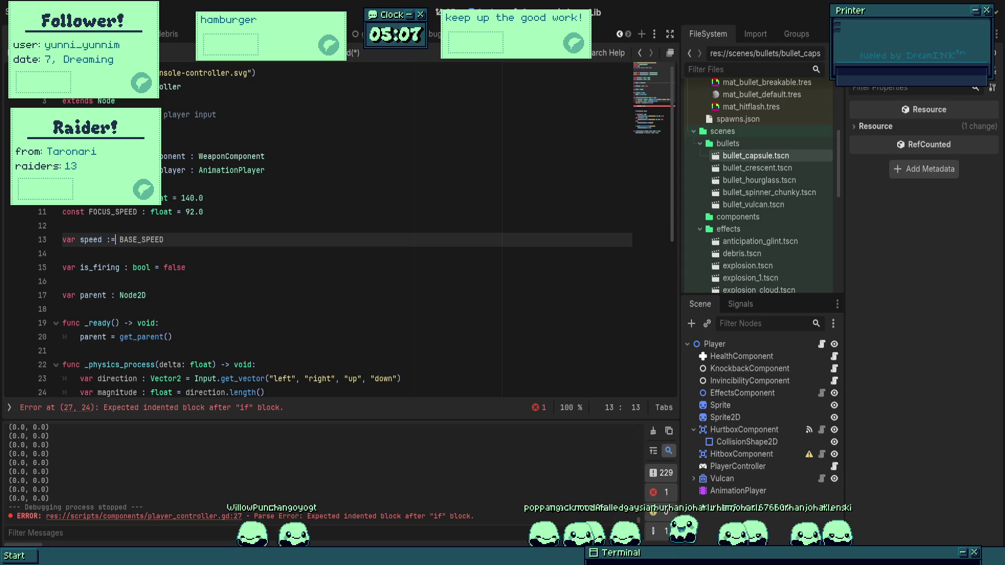
type("fl")
key("BackSpace")
key("BackSpace")
type("flo")
key("Return")
scroll(335, 236, "down", 5)
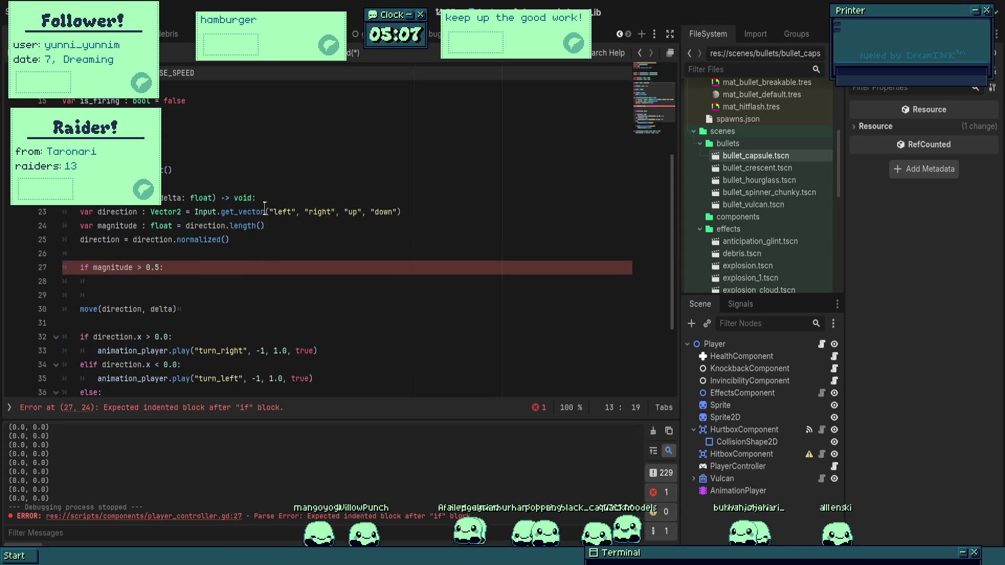
- Set speed = BASE_SPEED in the if block and speed = FOCUS_SPEED in a new else branch
left_click(97, 239)
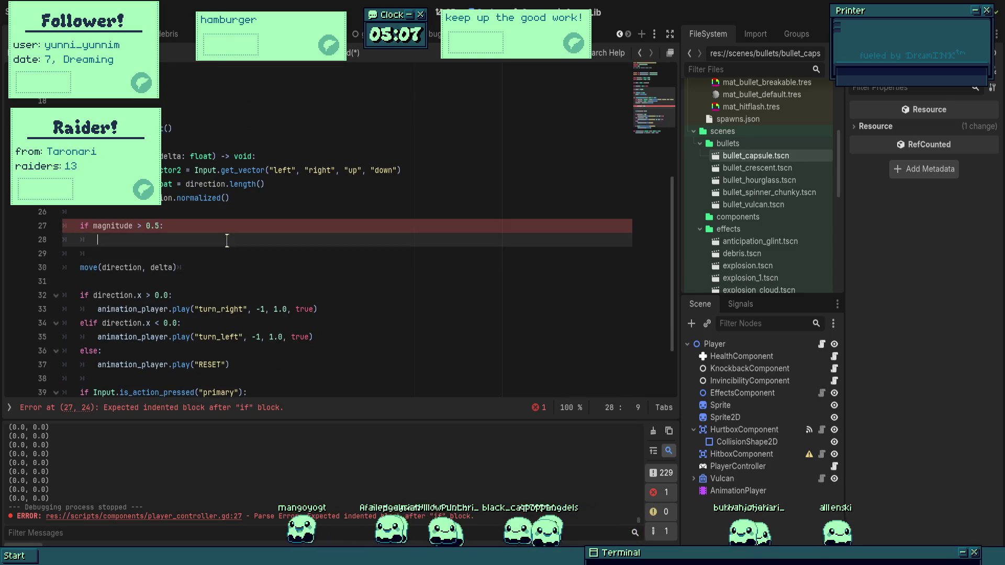
type("speed  =")
key("BackSpace")
type("= base")
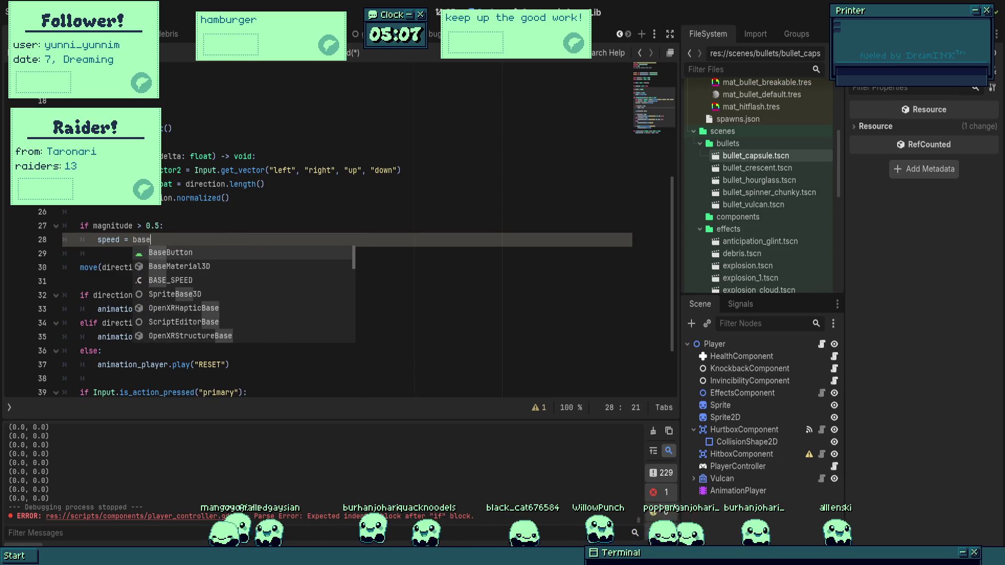
key("Down")
key("Down")
key("Return")
key("Return")
key("BackSpace")
type("else:")
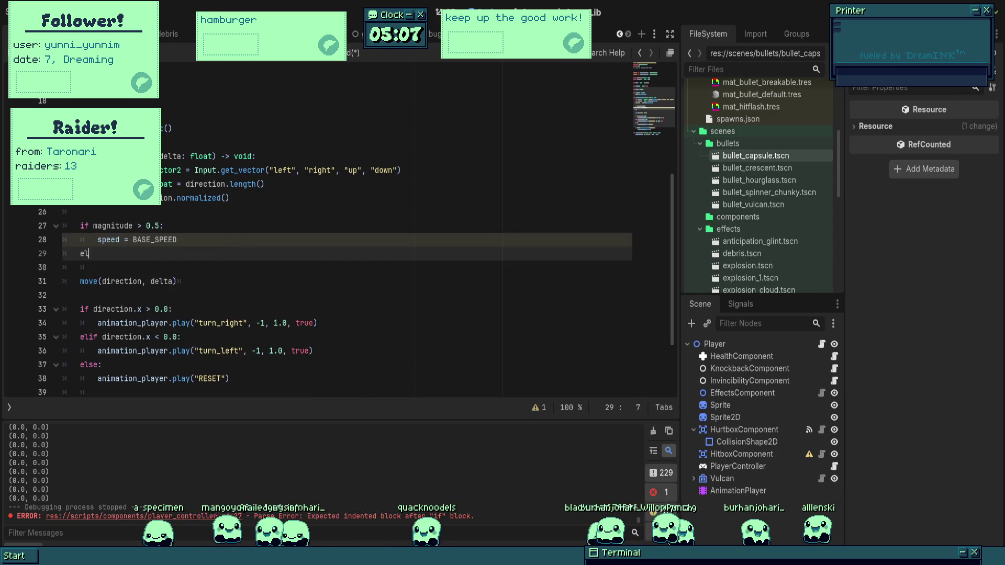
key("Return")
type("speed= ")
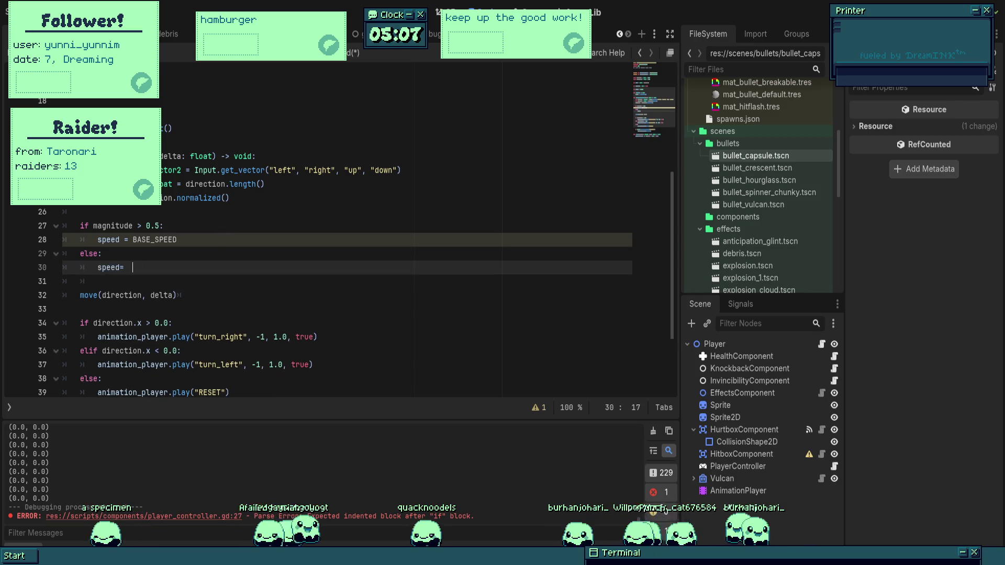
type("= focus")
key("Return")
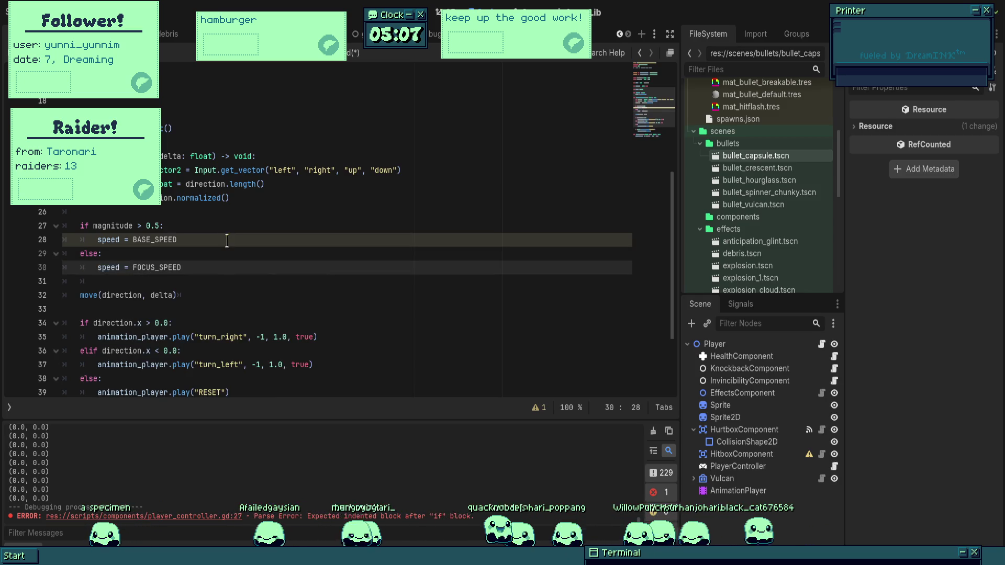
key("Up")
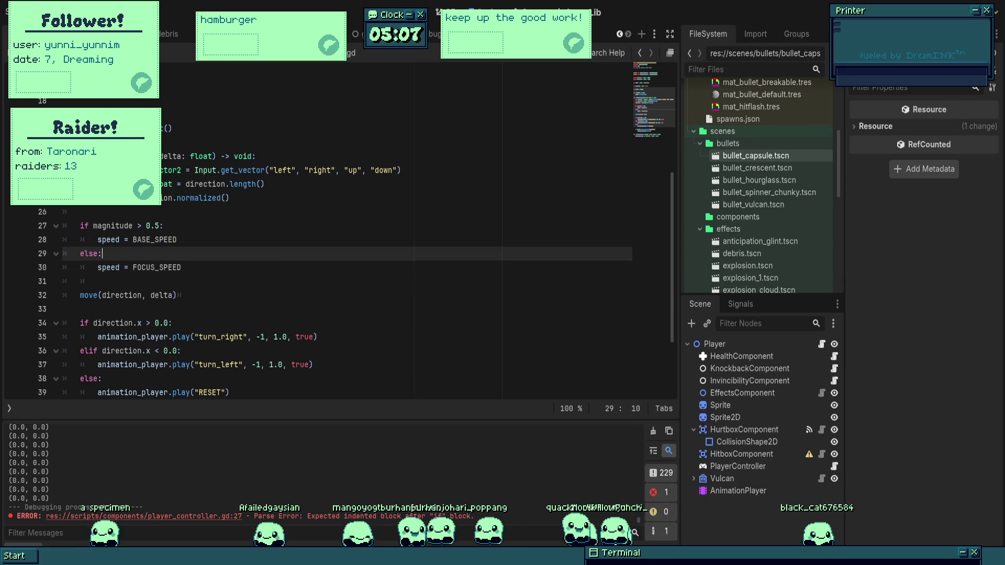
- Test-run the game with the new speed logic, then stop it
key("F5")
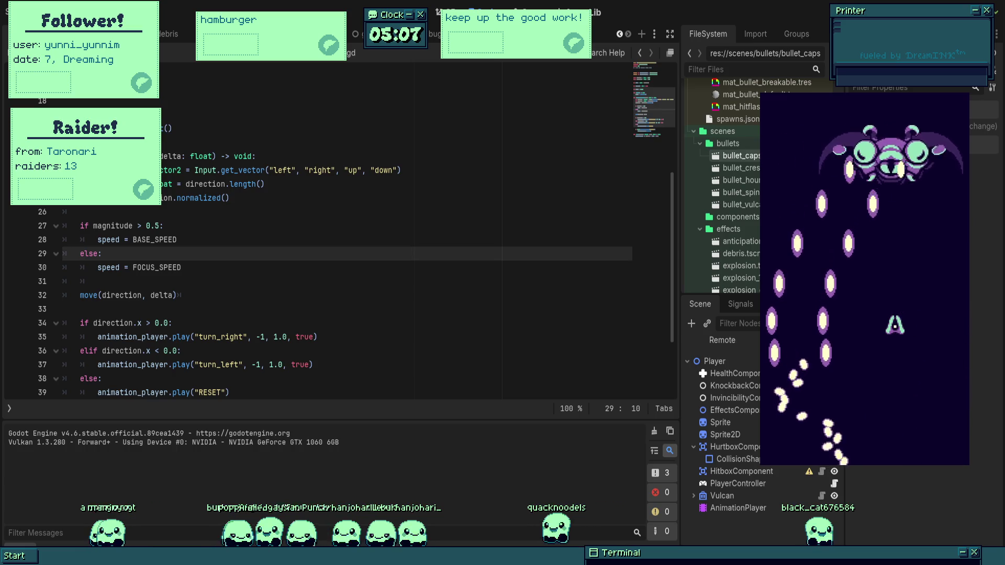
key("F8")
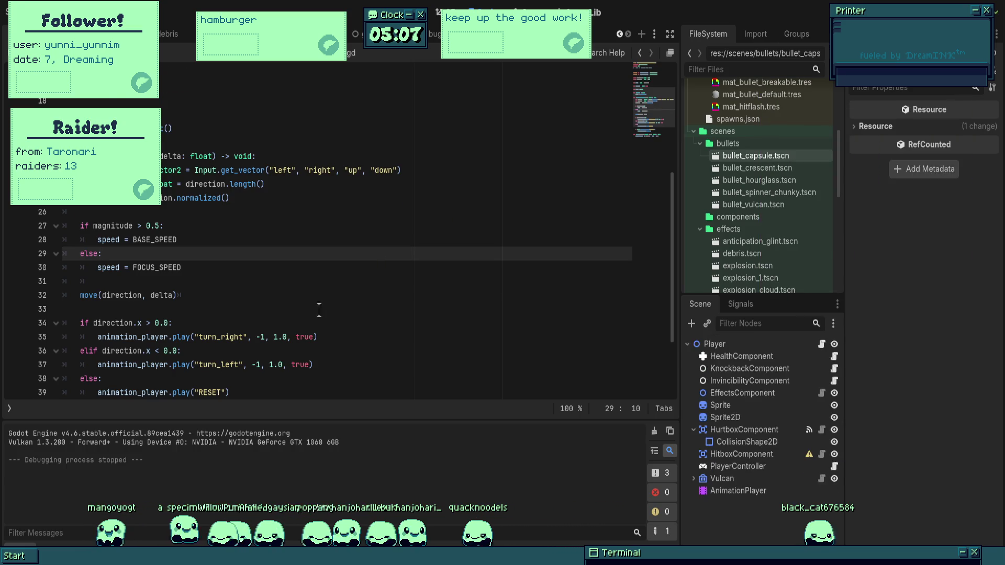
scroll(319, 310, "up", 5)
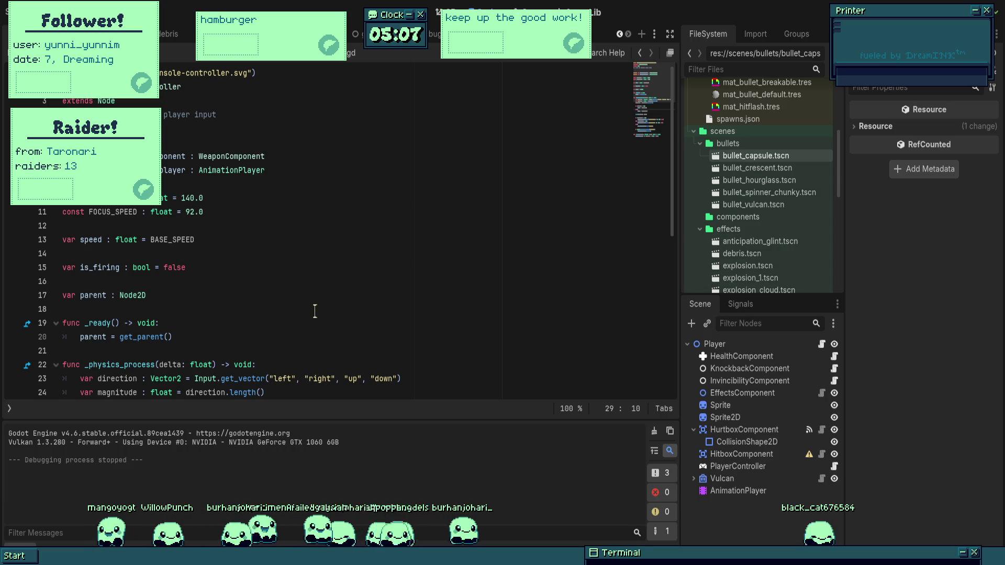
scroll(315, 311, "down", 7)
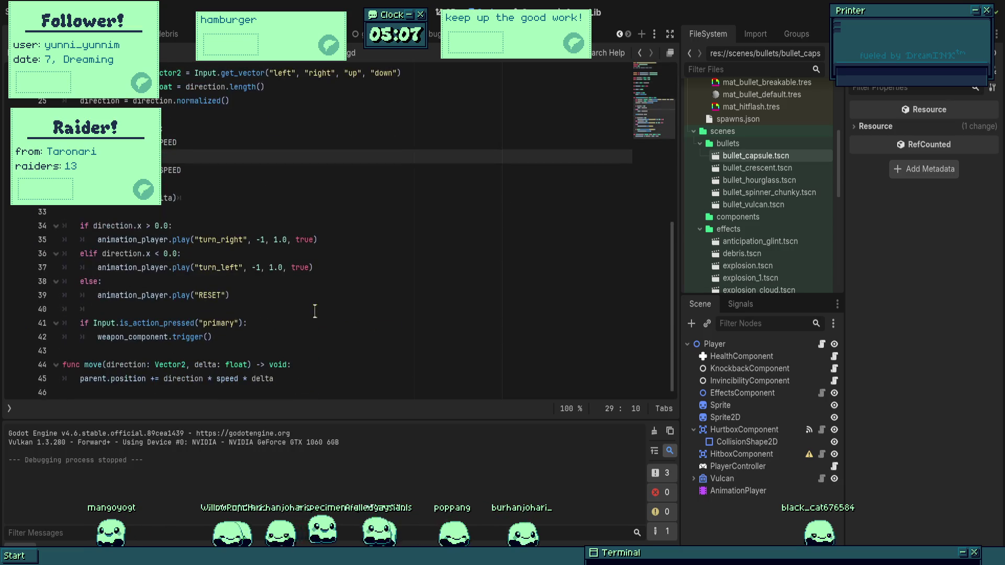
- Add print(speed) on a new line after the else branch
left_click(201, 172)
key("Return")
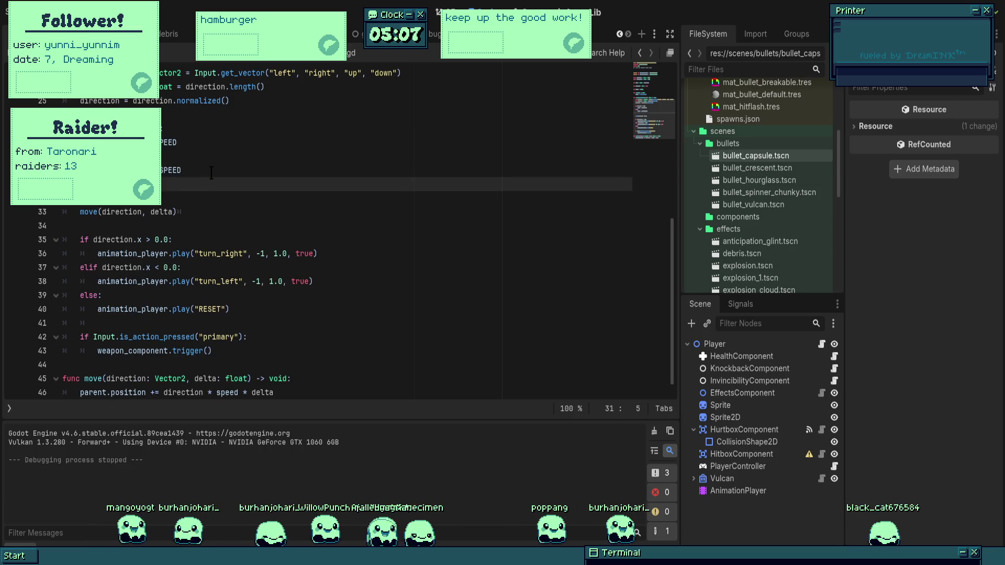
type("print(")
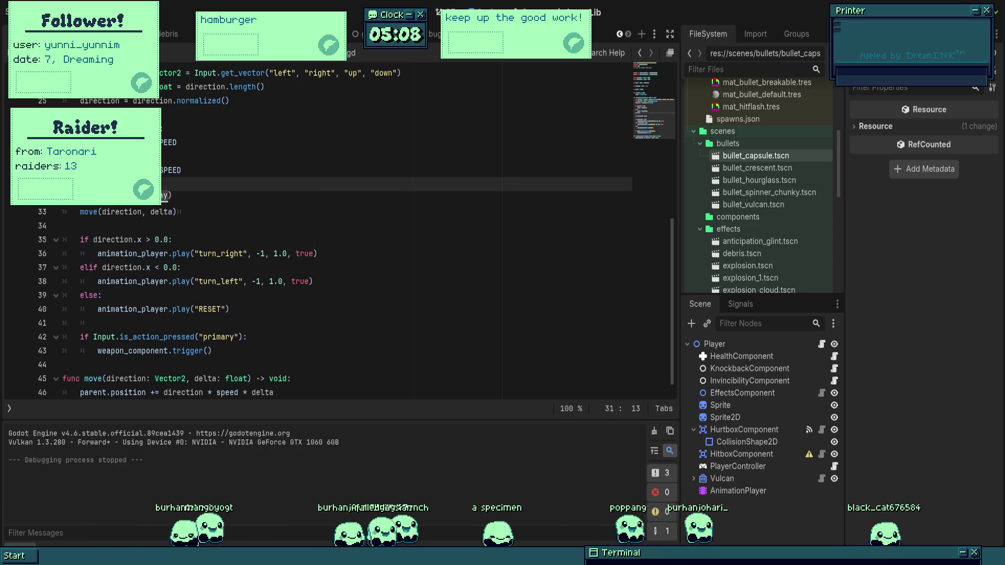
type("spe")
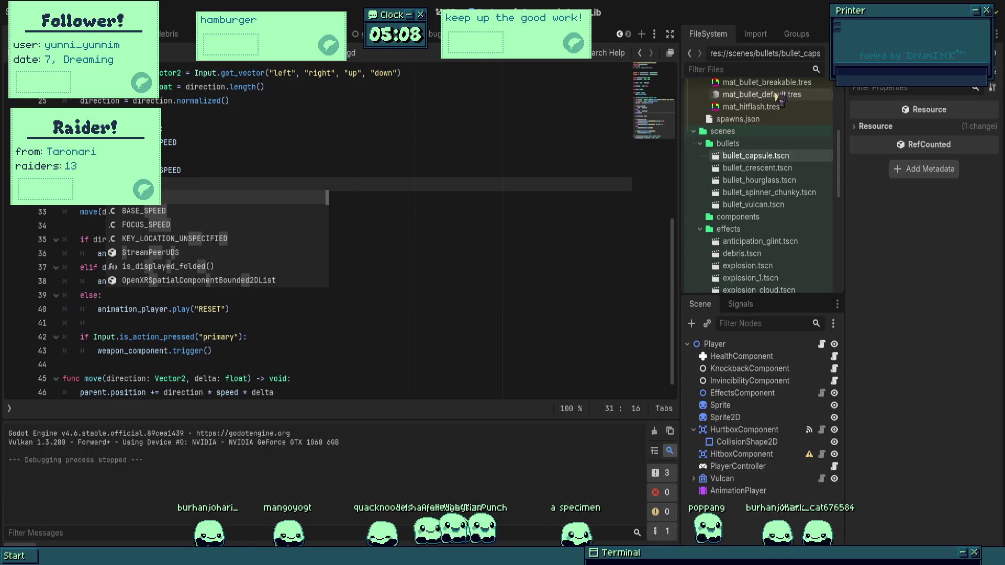
- Playtest the game, moving the ship in and out of focus to watch speed switch between 140 and 92
key("F5")
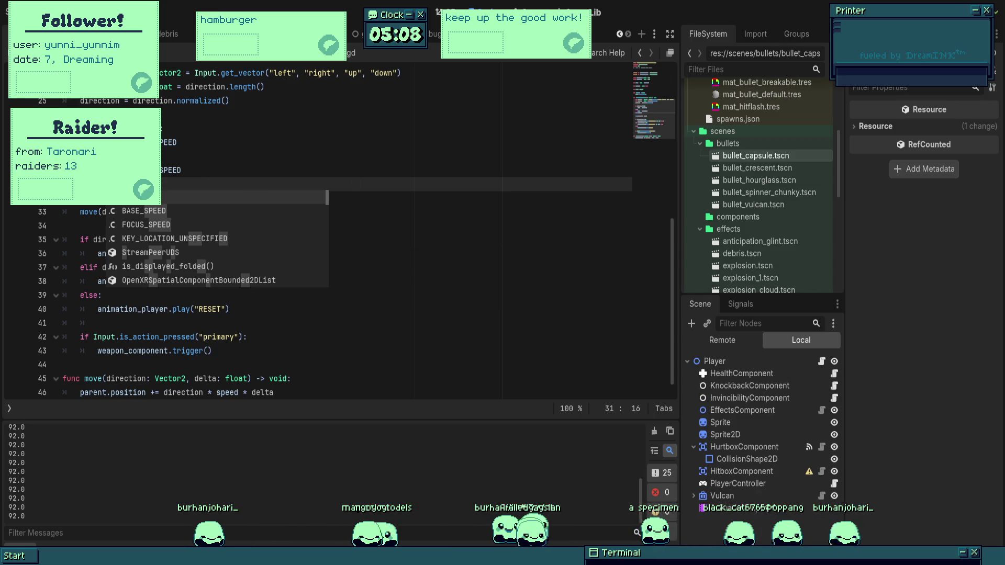
key("Right")
key("Up")
key("Left")
key("Up")
key("Right")
key("Down")
key("Left")
key("Up")
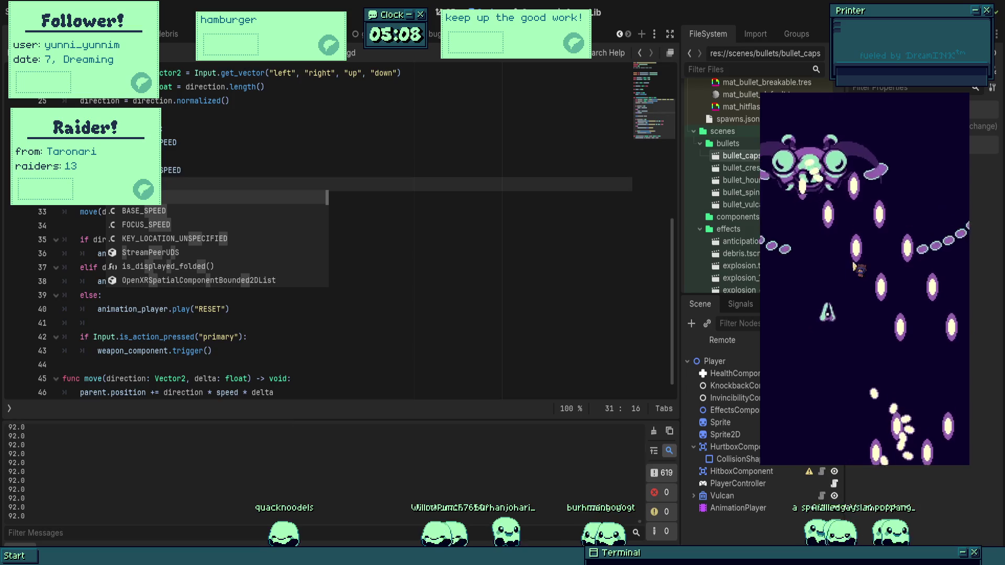
key("Down")
key("Right")
key("Left")
key("Up")
key("Right")
key("Down")
key("Right")
key("Up")
key("Left")
key("Down")
key("Left")
key("Up")
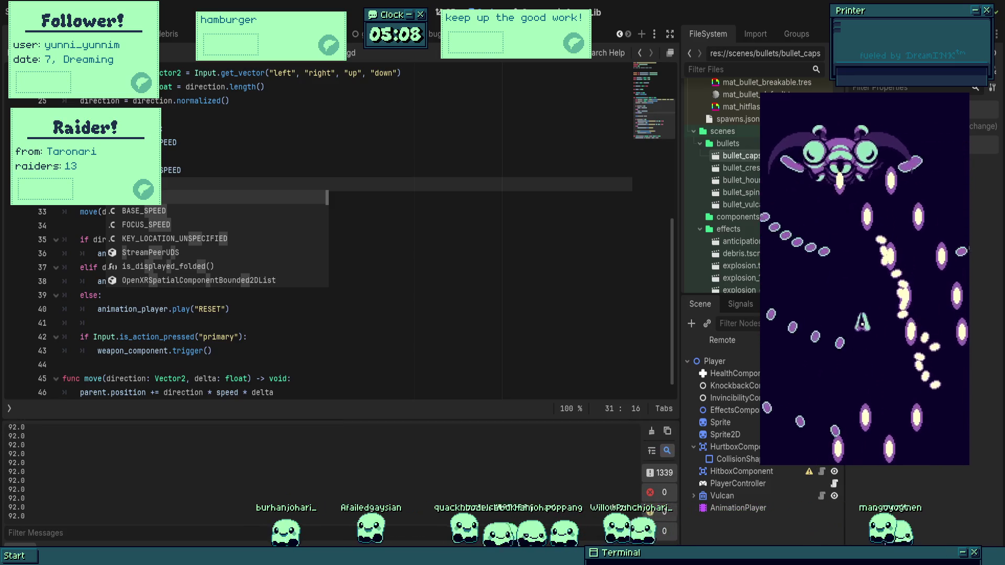
key("F8")
left_click(177, 130)
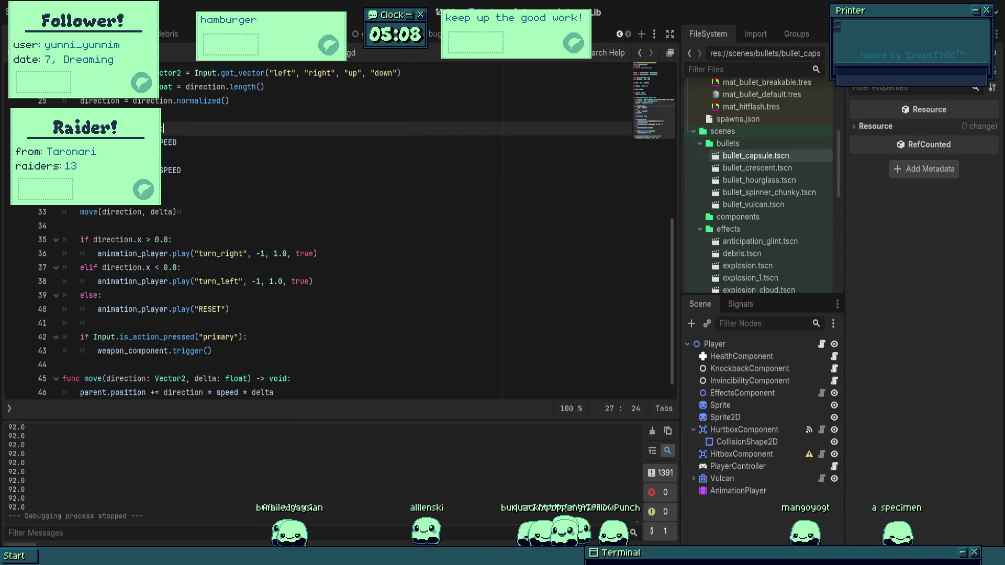
- Change FOCUS_SPEED on line 11 from 92.0 to 76.0
key("Left")
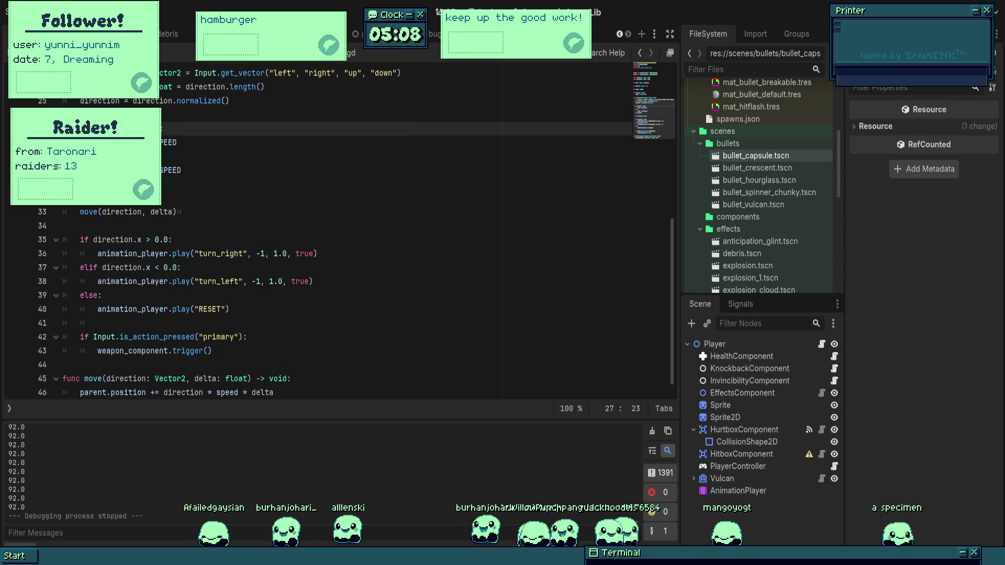
key("Down")
key("Down")
key("Down")
scroll(180, 212, "up", 6)
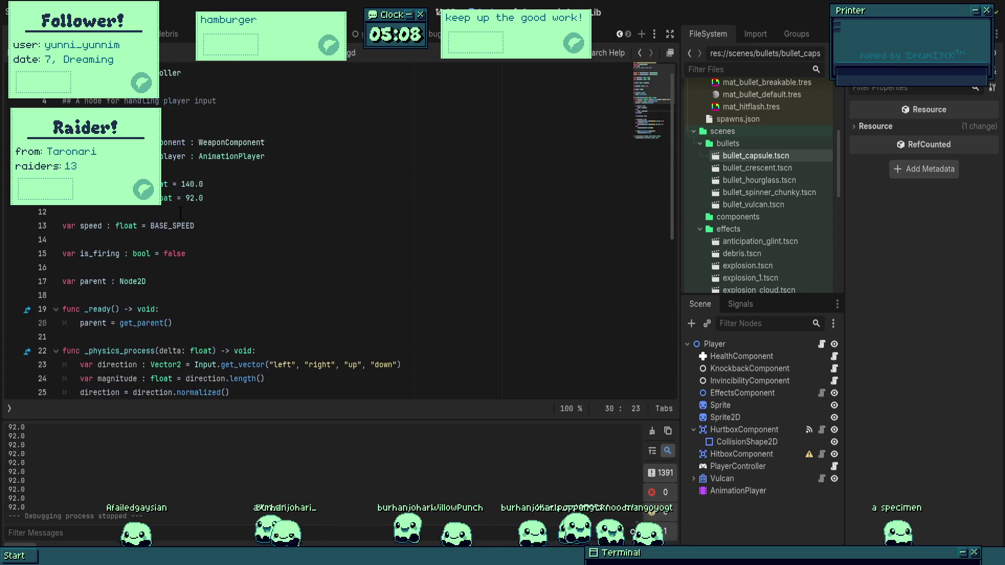
double_click(190, 198)
type("6")
- Playtest against the boss at focus speed 76.0 while toggling focus, then stop and retune the value
key("F5")
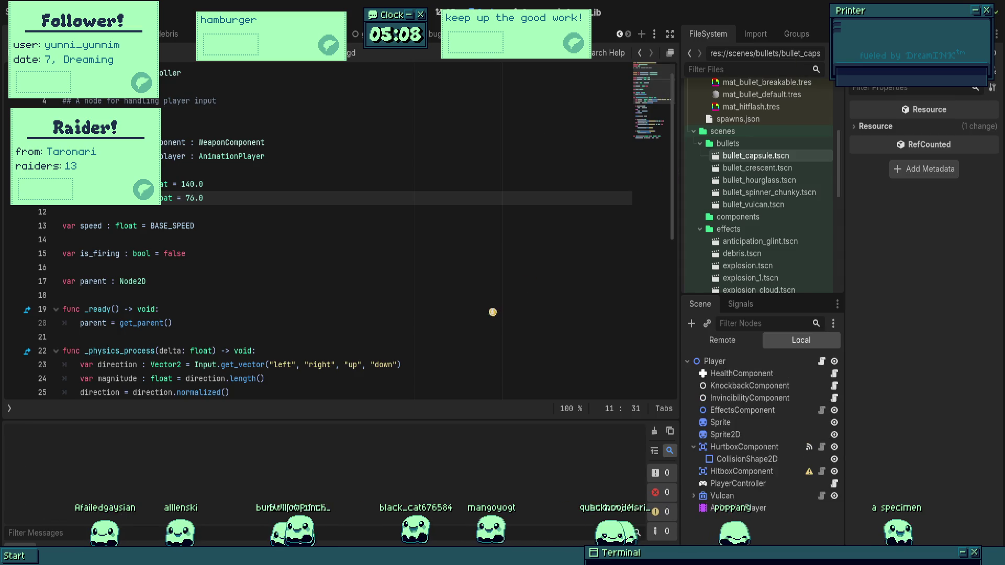
key("Right")
key("Left")
key("Up")
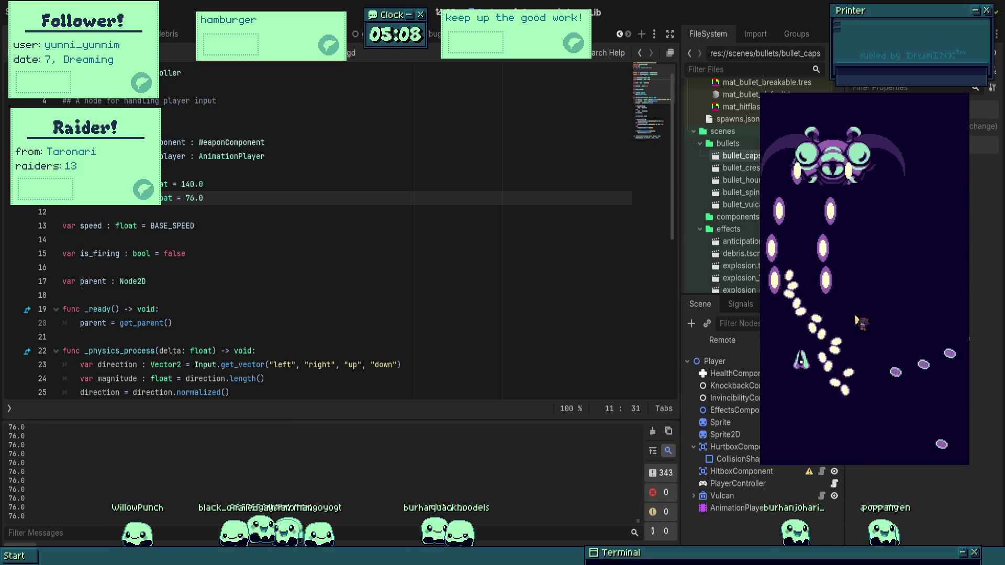
key("Right")
key("Up")
key("Left")
key("Right")
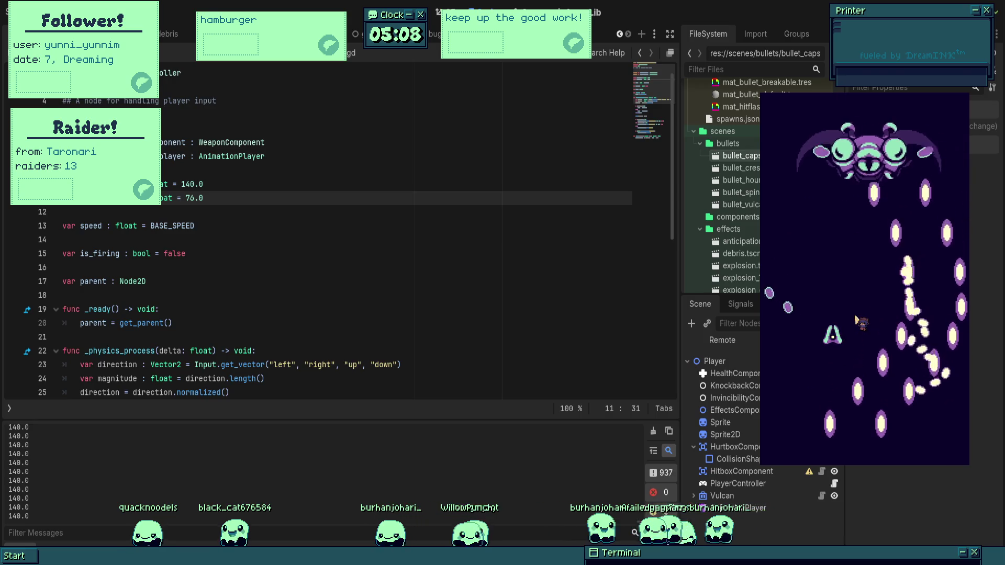
key("Right")
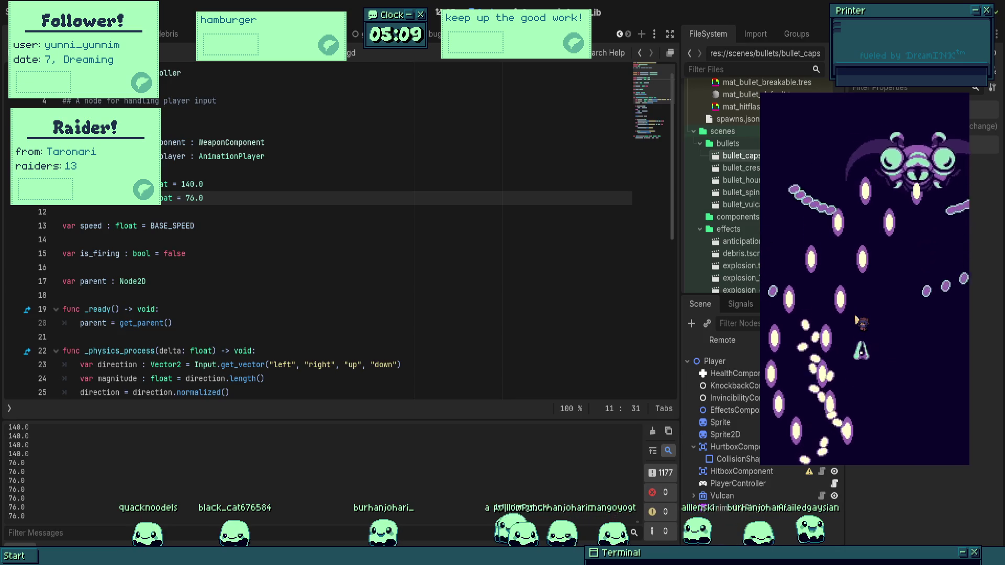
key("Up")
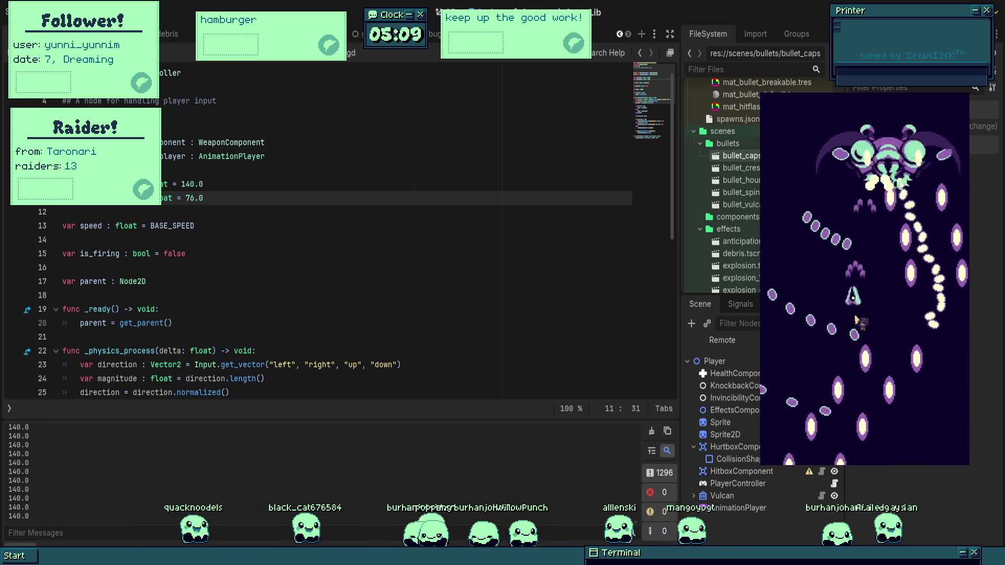
key("z")
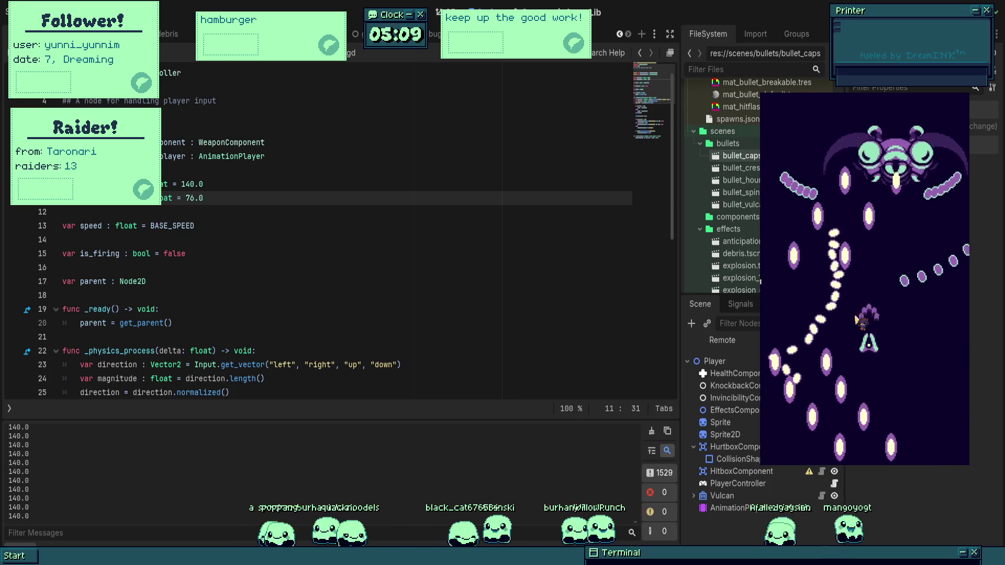
key("z")
key("Left")
key("Down")
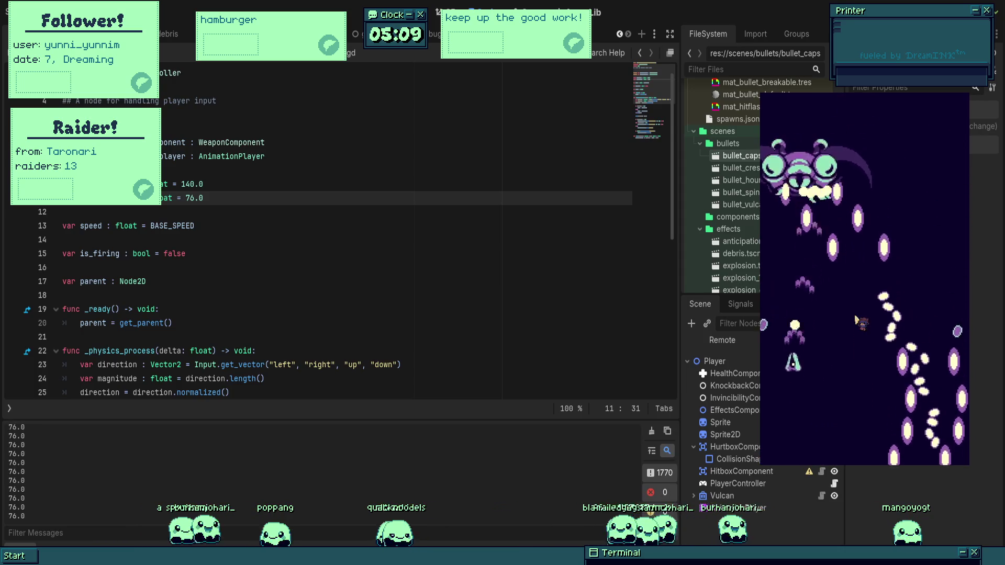
key("Up")
key("Down")
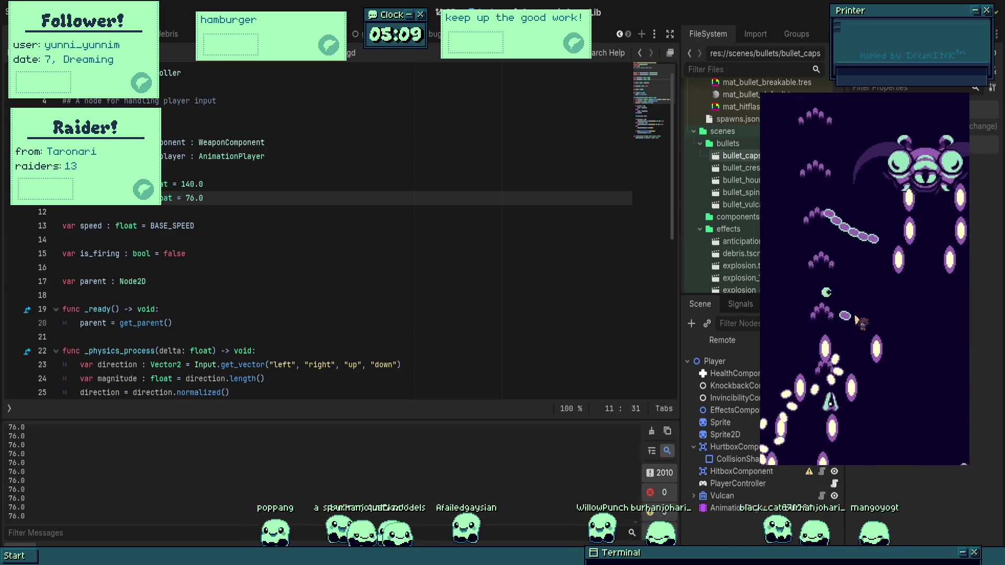
key("Up")
key("Left")
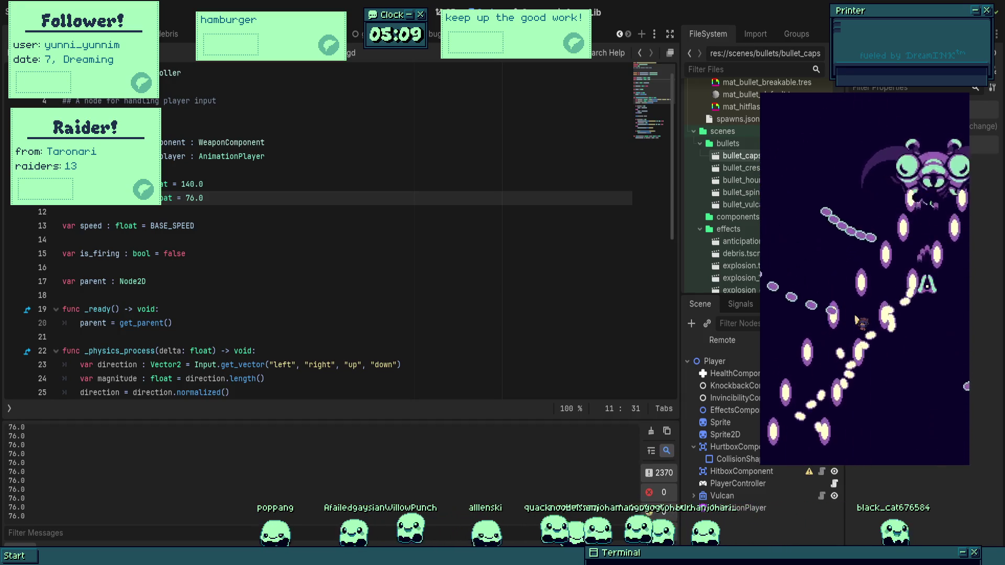
key("Up")
key("Left")
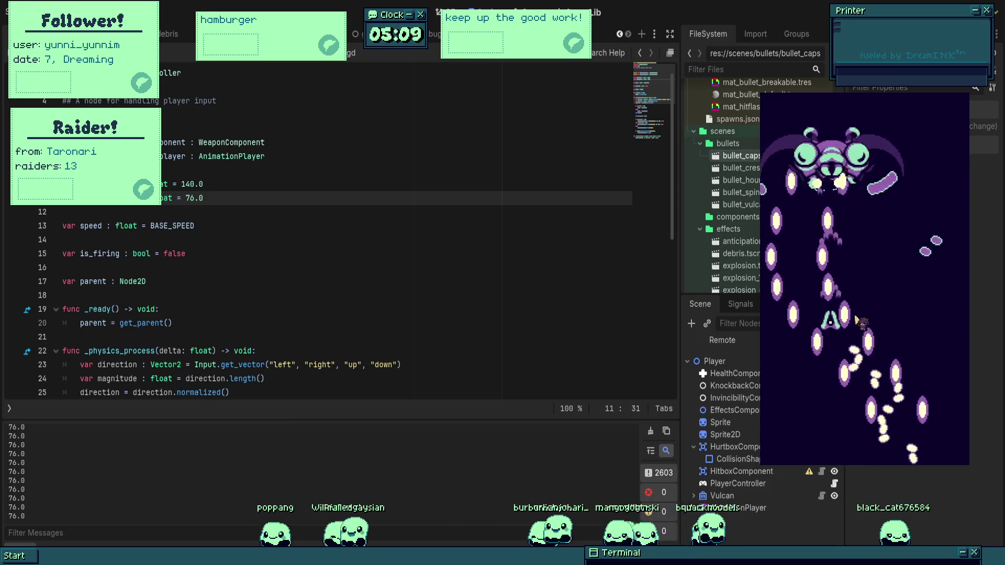
key("Right")
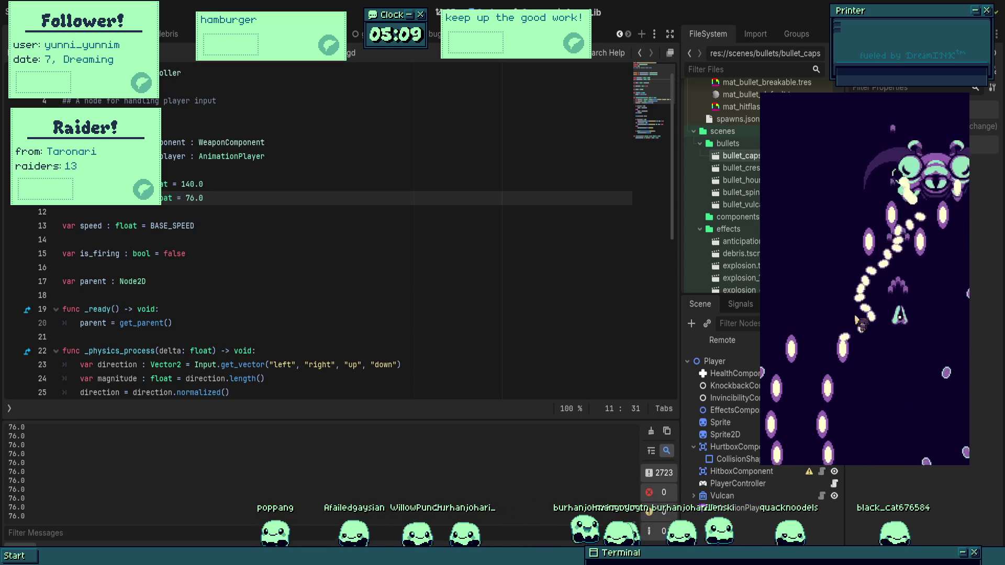
key("Left")
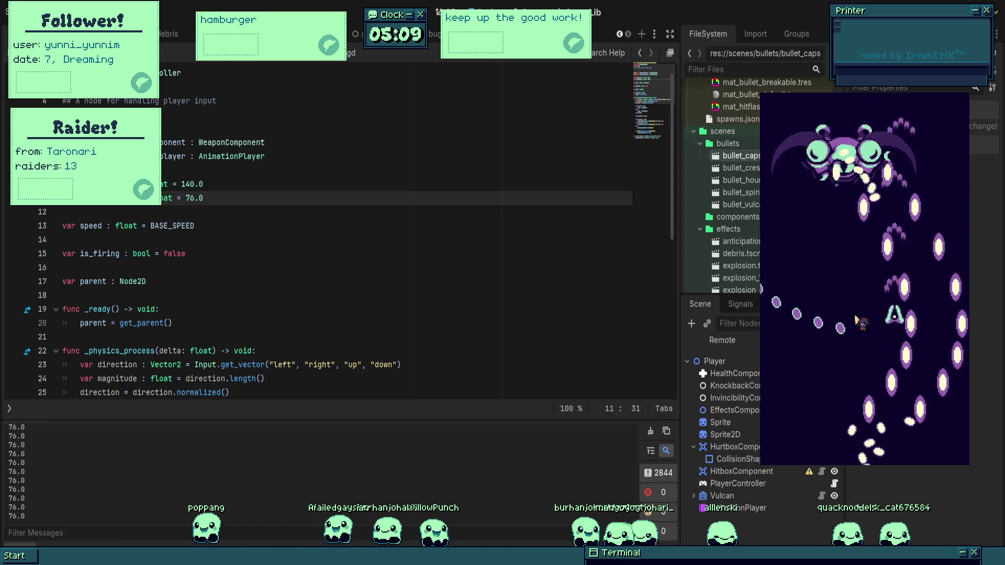
key("Left")
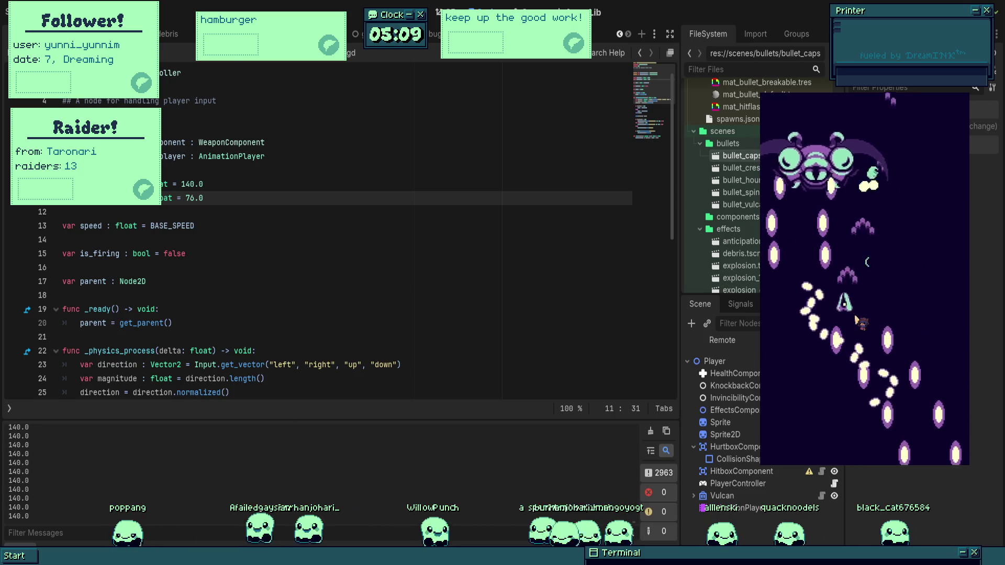
key("Right")
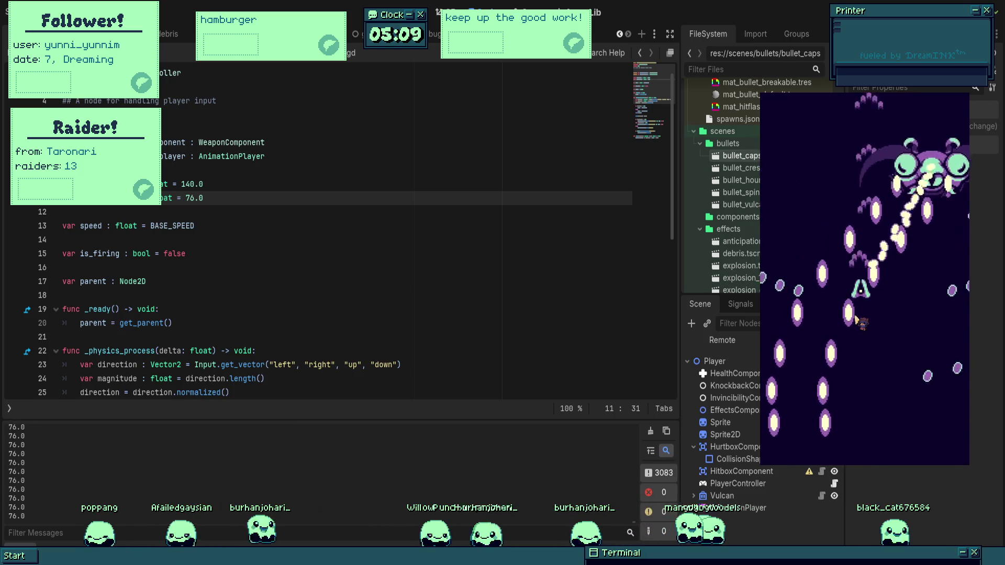
key("Right")
key("Down")
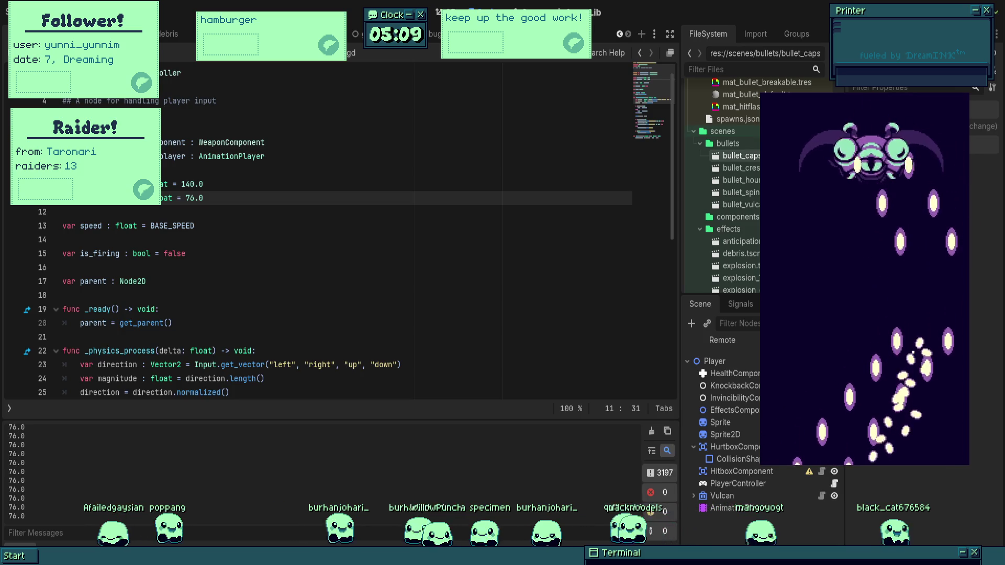
key("F8")
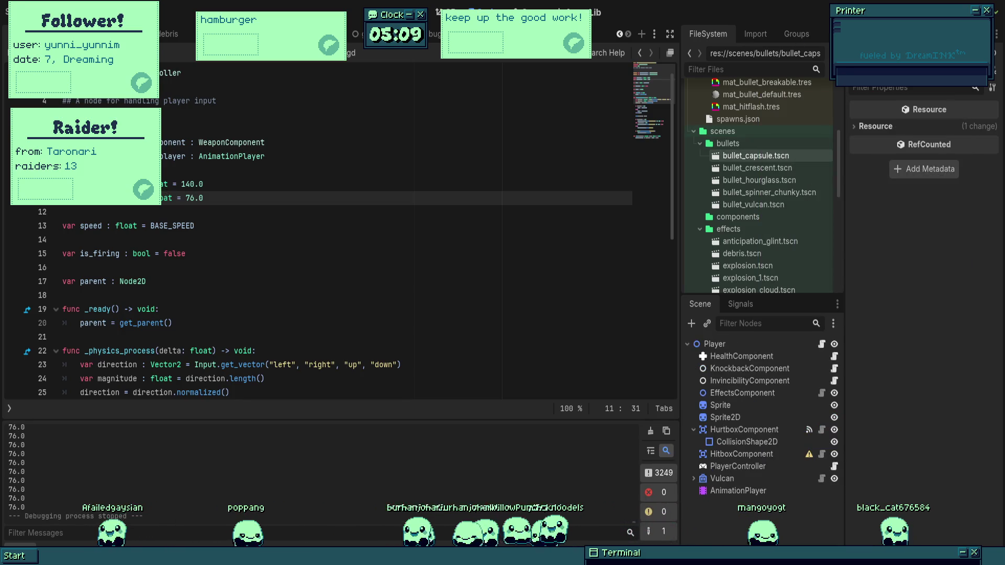
type("0")
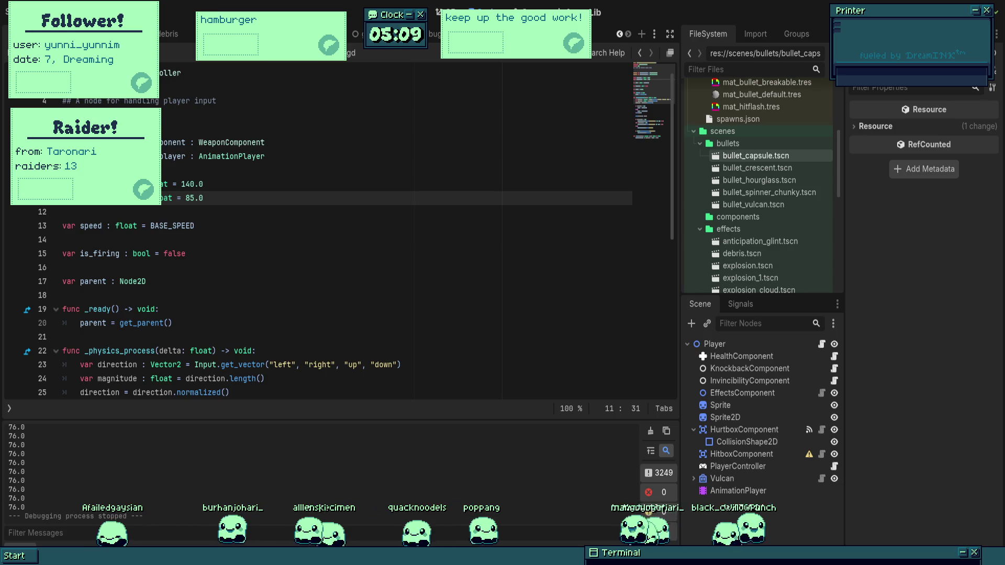
key("F5")
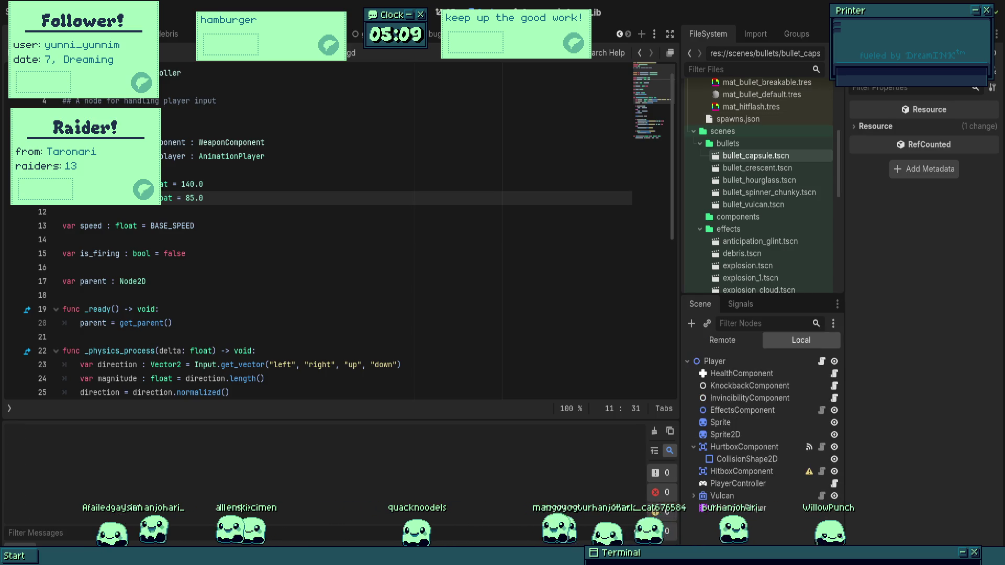
key("Up")
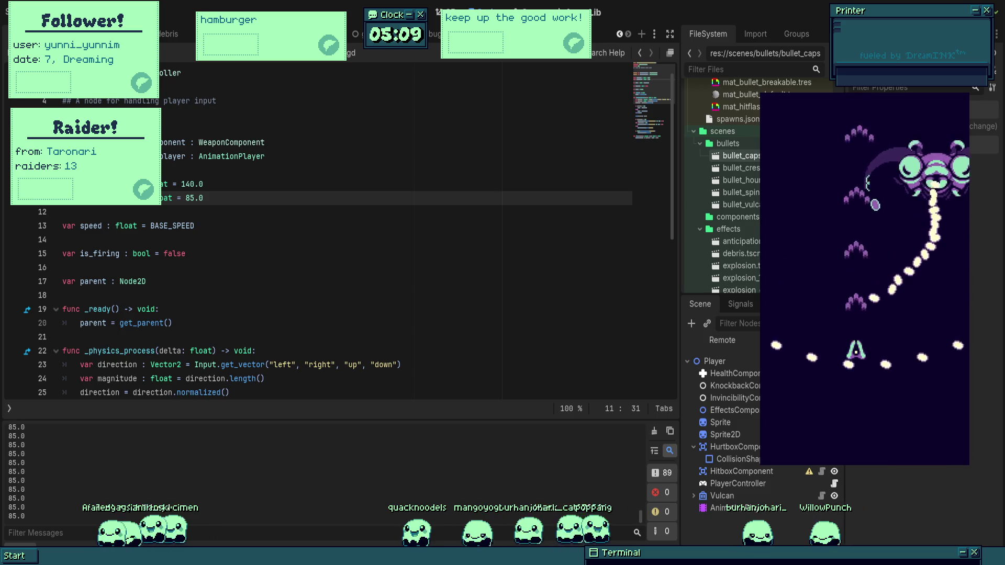
key("Right")
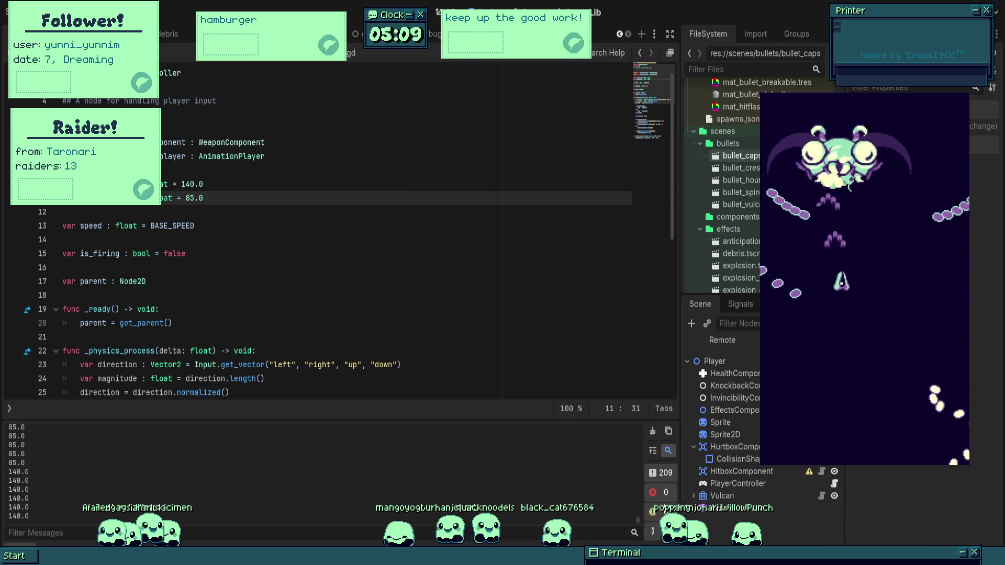
key("Right")
key("Down")
key("Up")
key("Left")
key("Up")
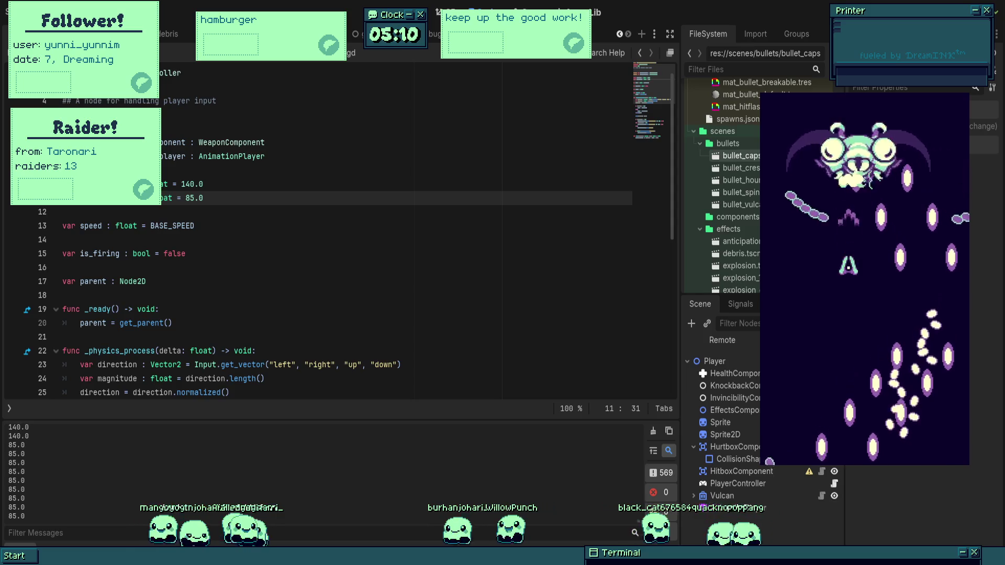
key("Left")
key("Up")
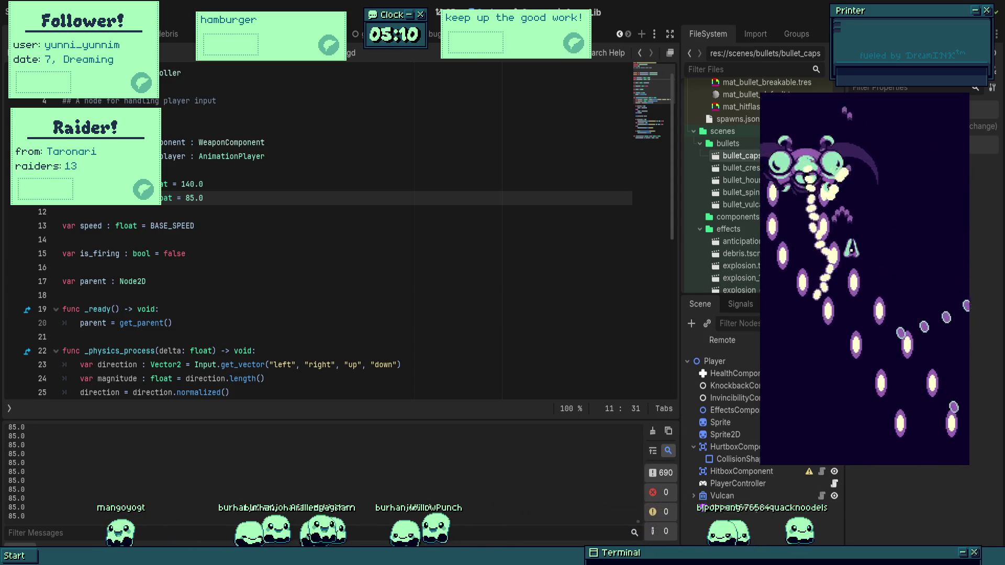
key("Right")
key("Down")
key("Left")
key("Left")
key("Down")
key("Right")
key("Right")
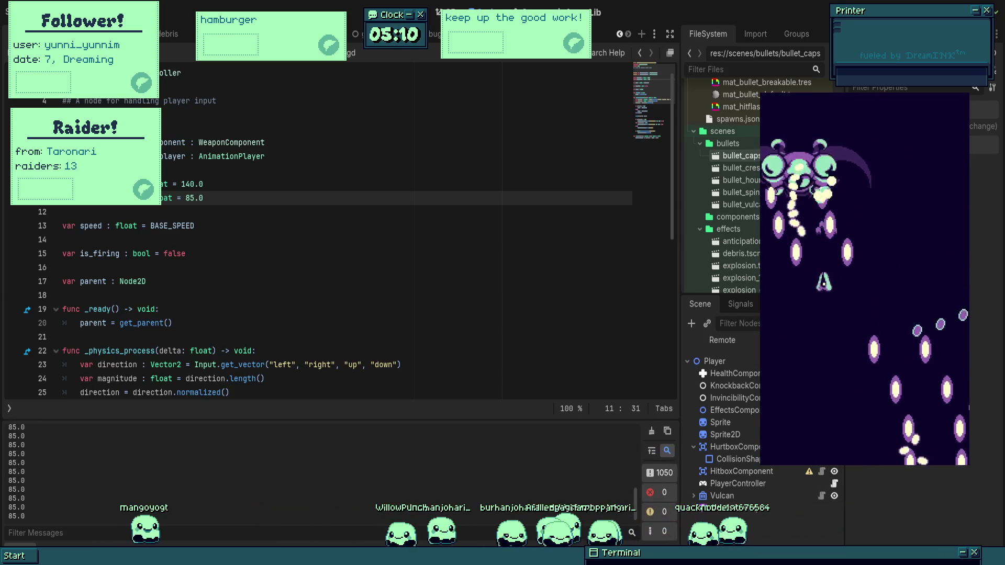
key("Up")
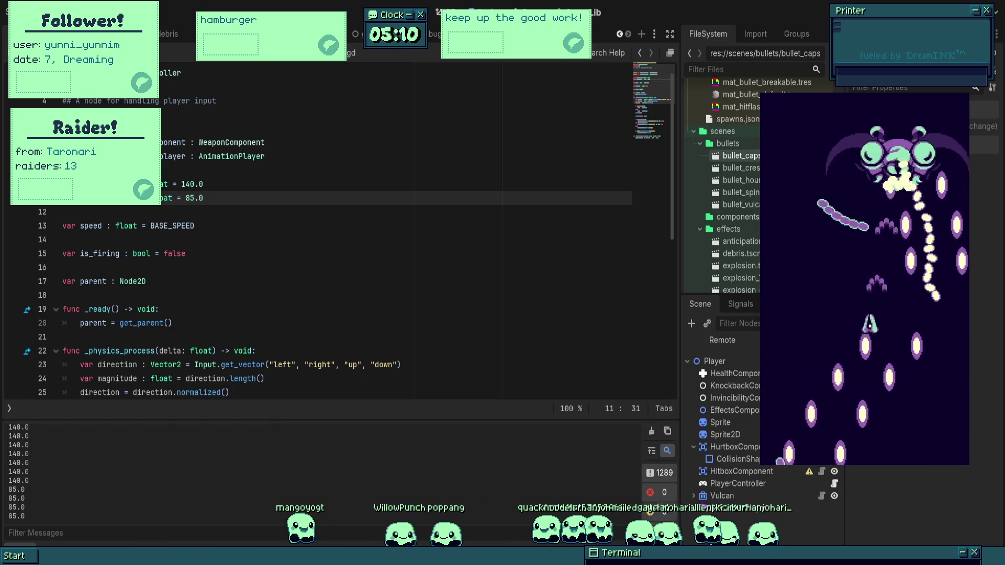
key("shift+Down")
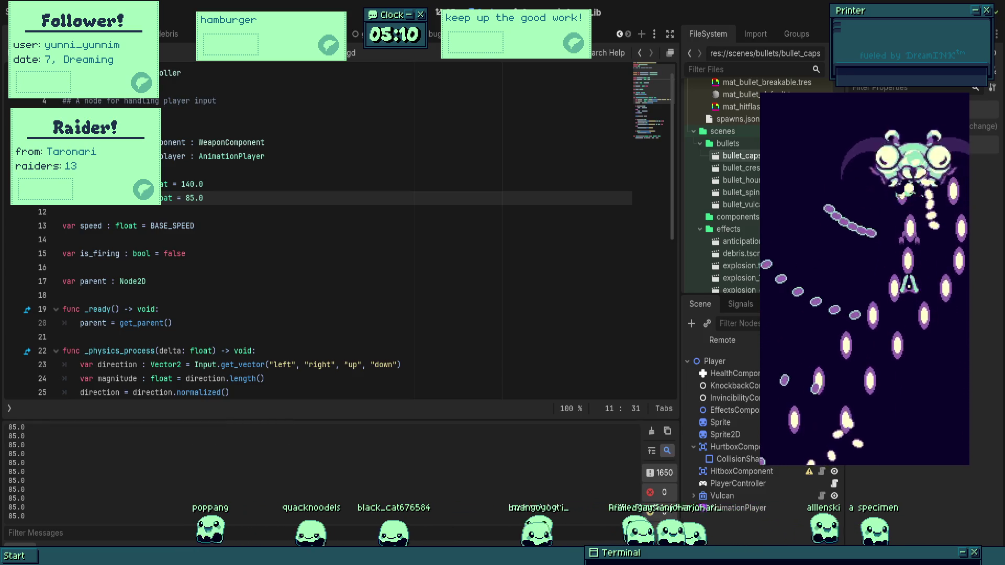
key("Left")
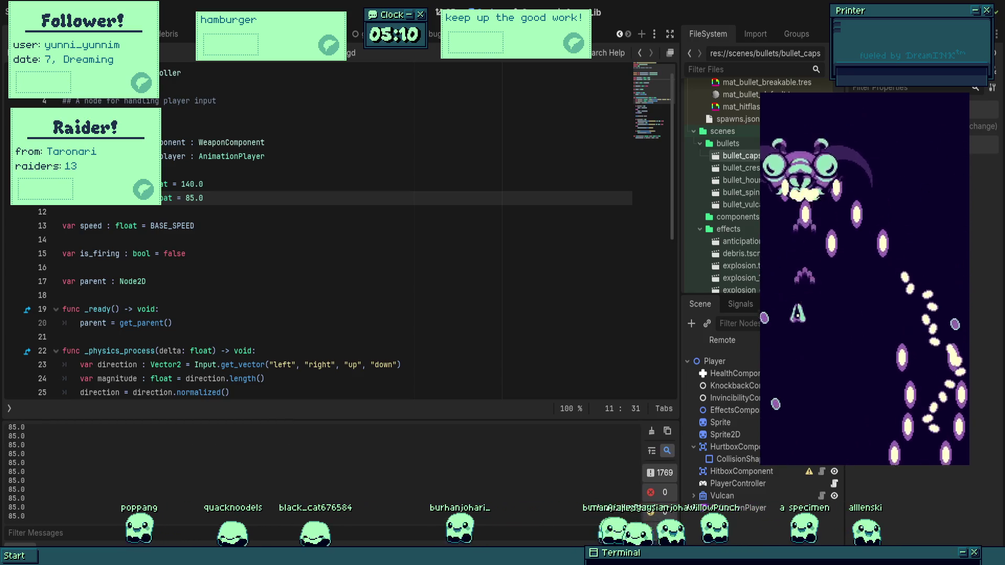
key("shift+Up")
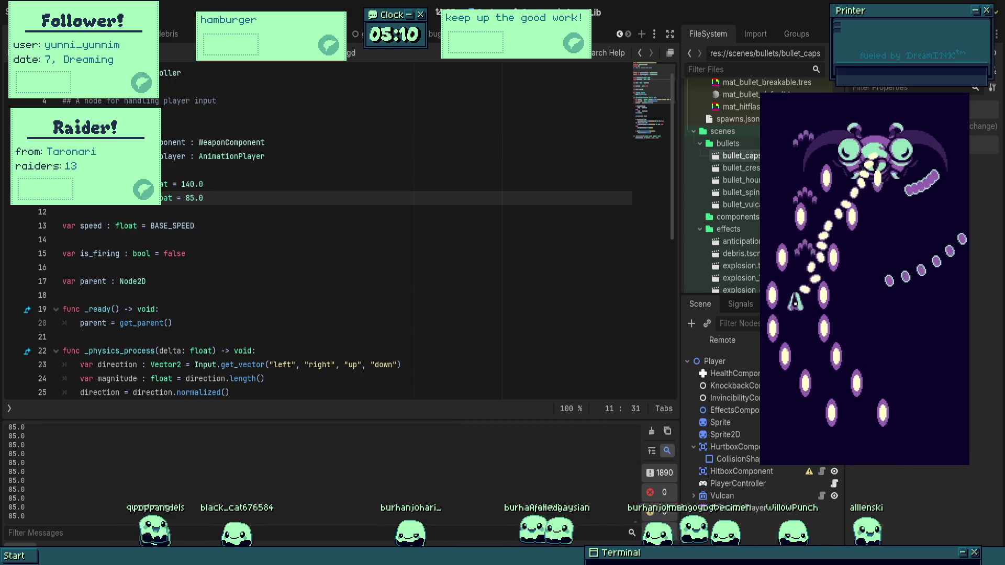
key("Right")
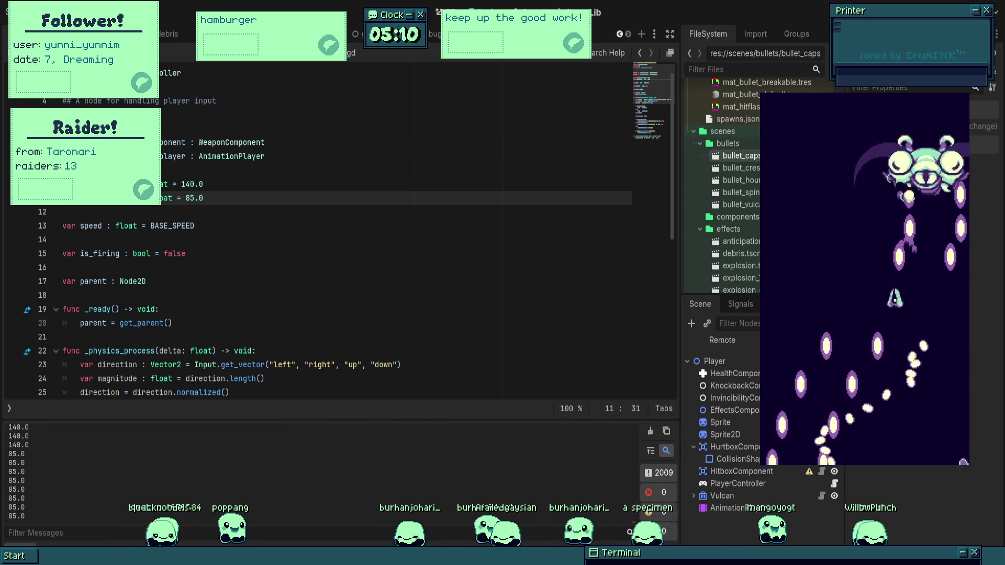
key("Left")
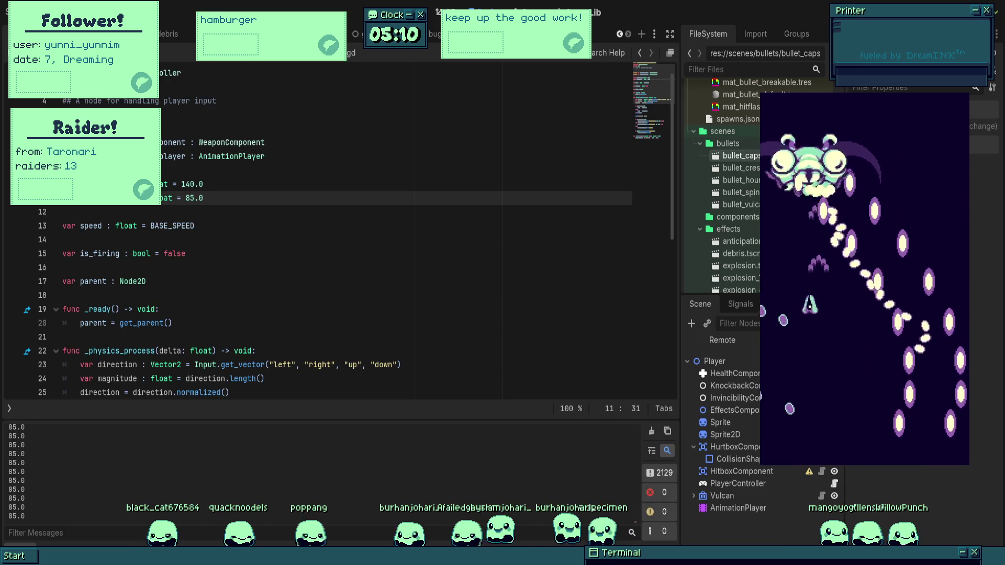
key("shift+Right")
key("shift+Down")
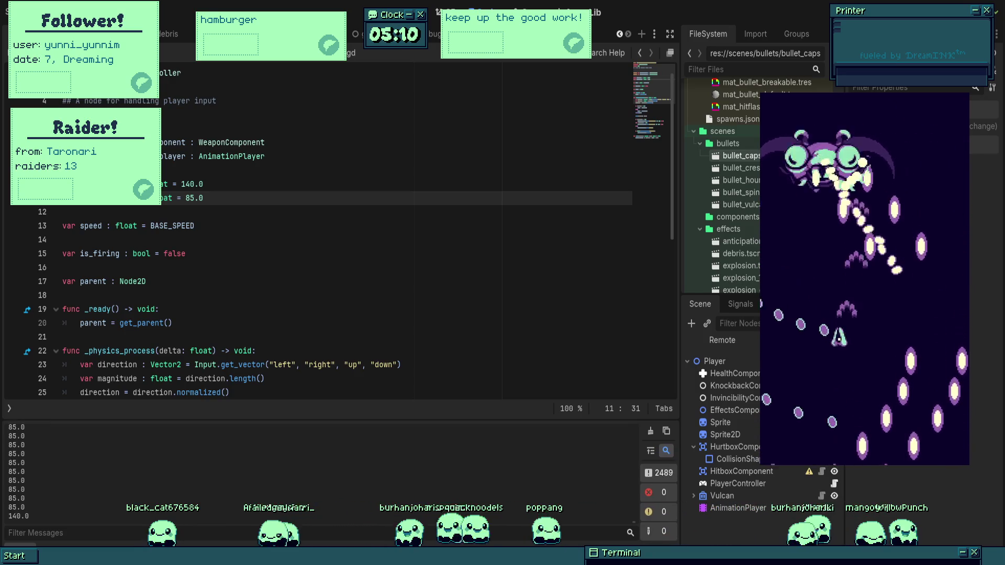
key("Up")
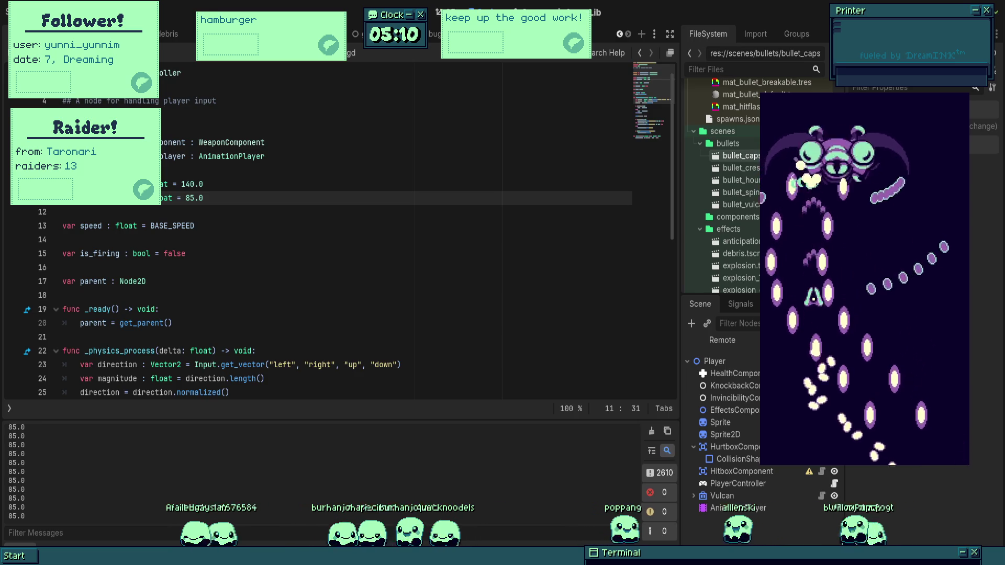
key("Right")
key("Down")
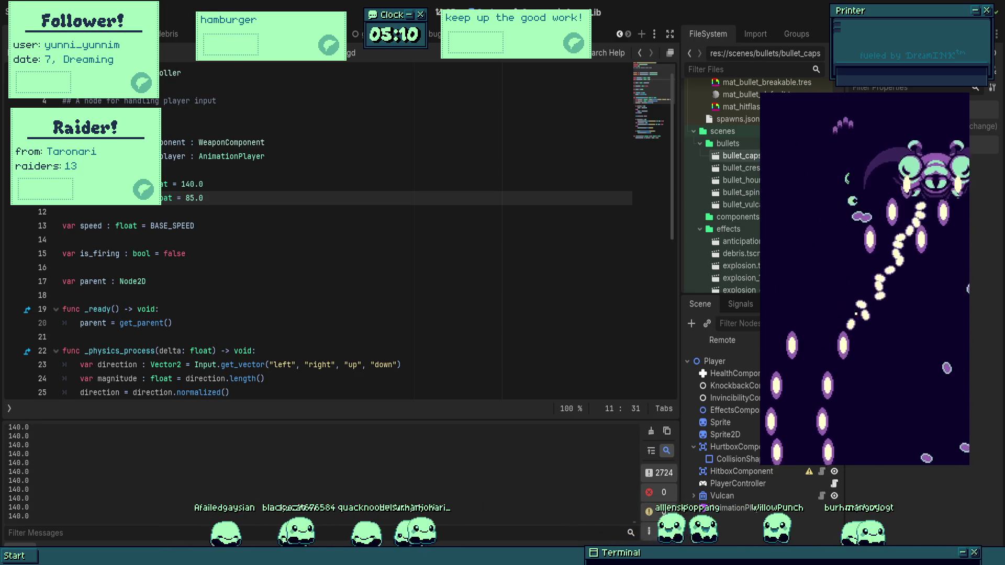
key("Up")
key("Left")
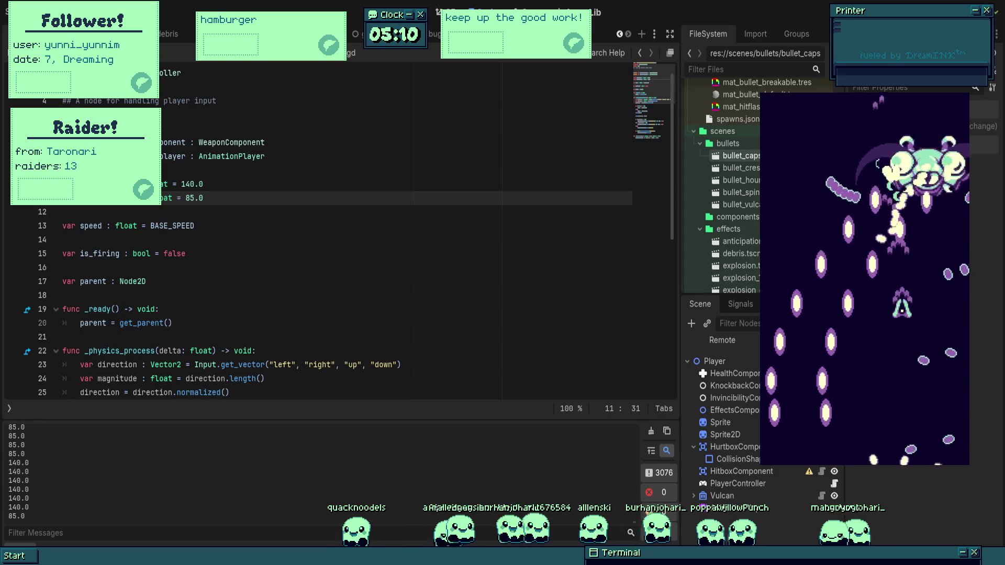
key("Down")
key("Left")
key("Left")
key("Down")
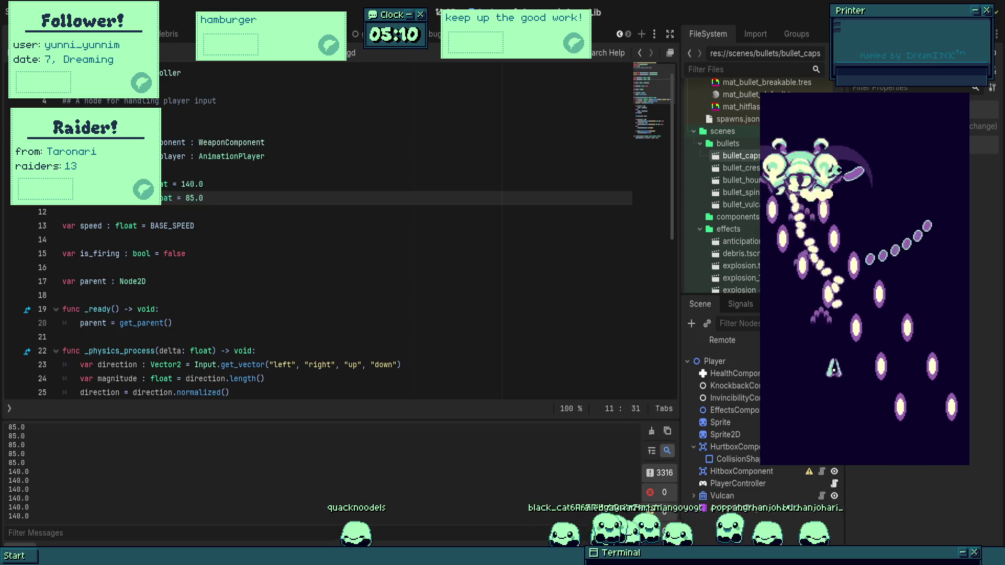
key("Left")
key("Right")
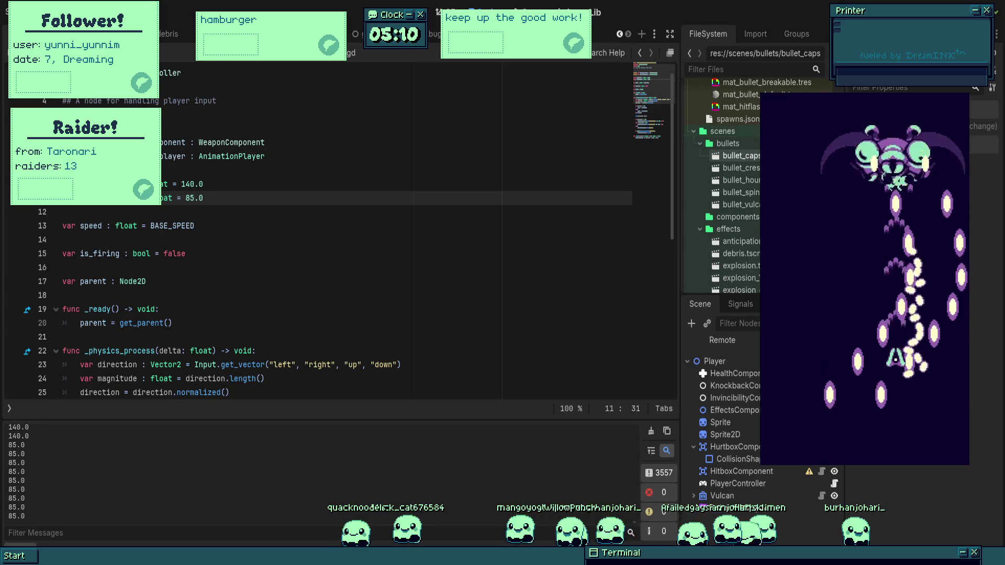
key("Up")
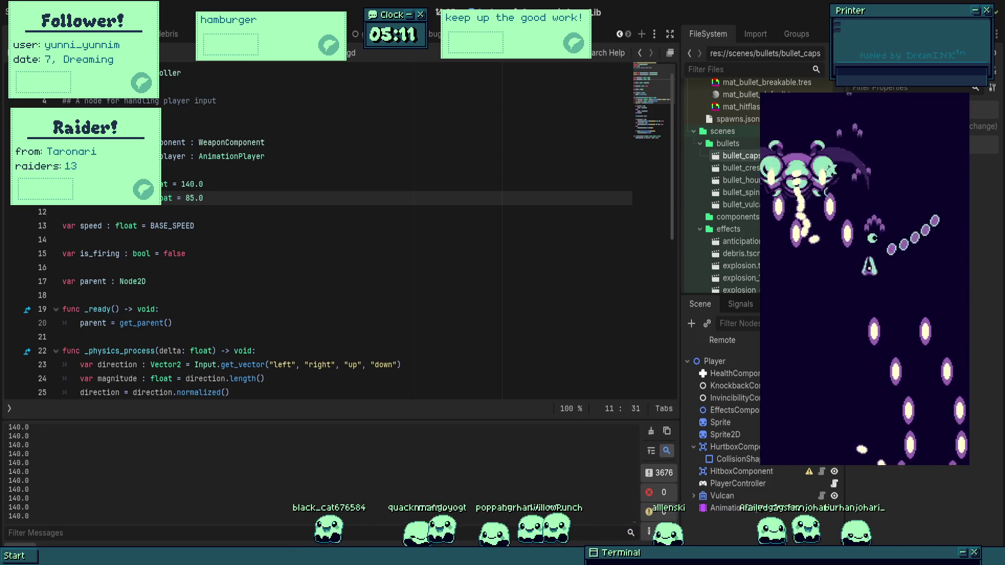
key("Right")
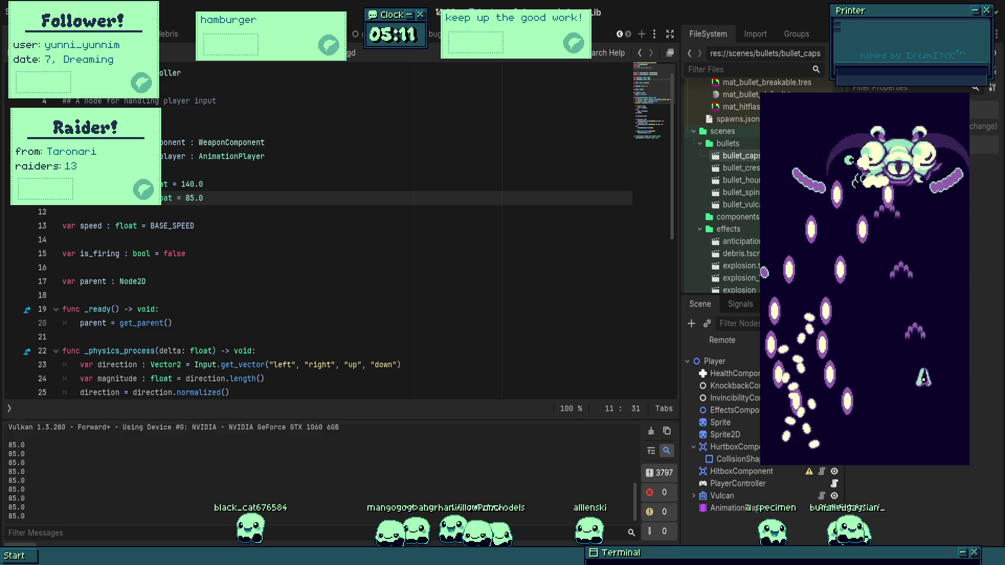
key("Up")
key("Left")
key("Down")
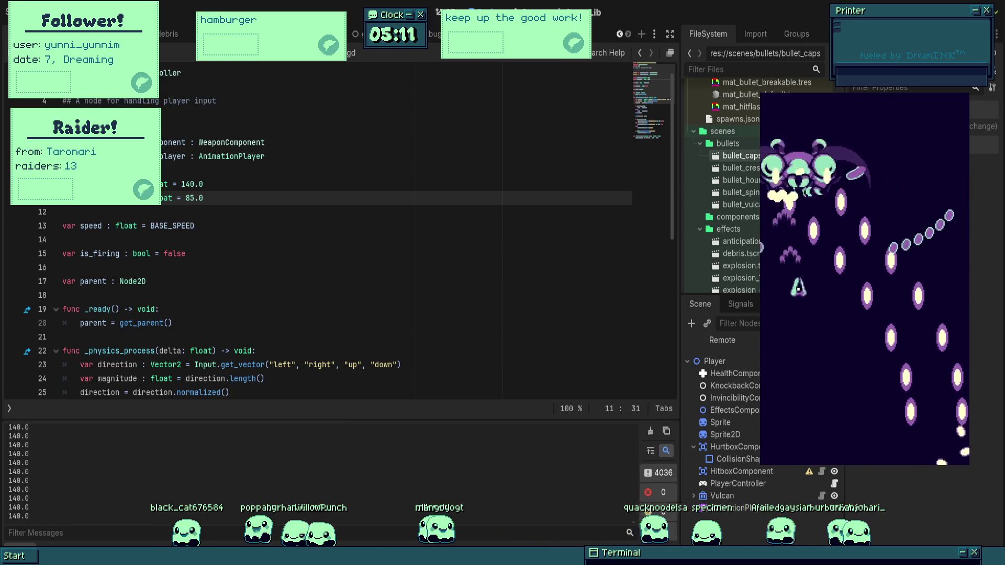
left_click(264, 379)
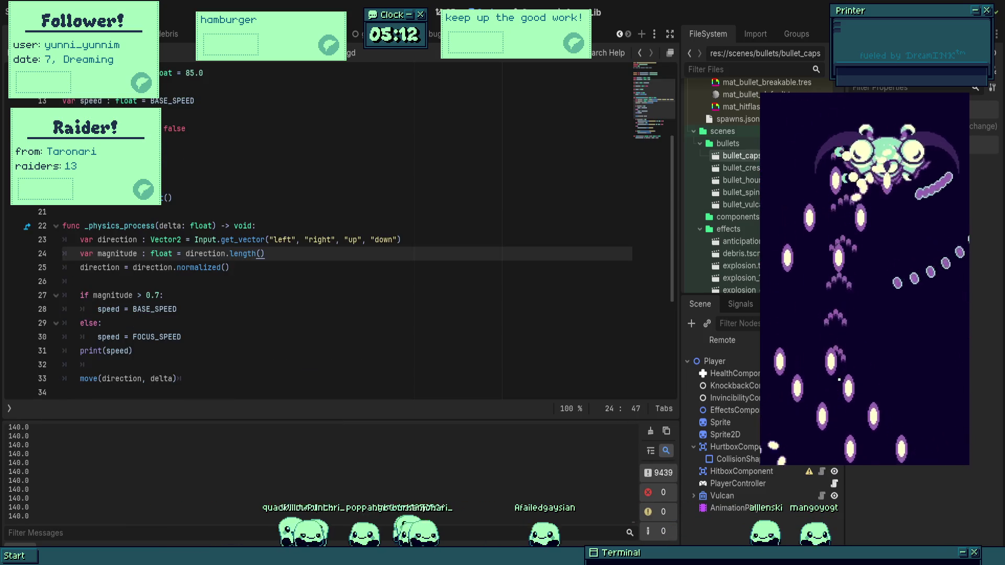
- Fly the ship around the boss, alternating between full speed 140 and focus speed 85
key("Left")
key("Down")
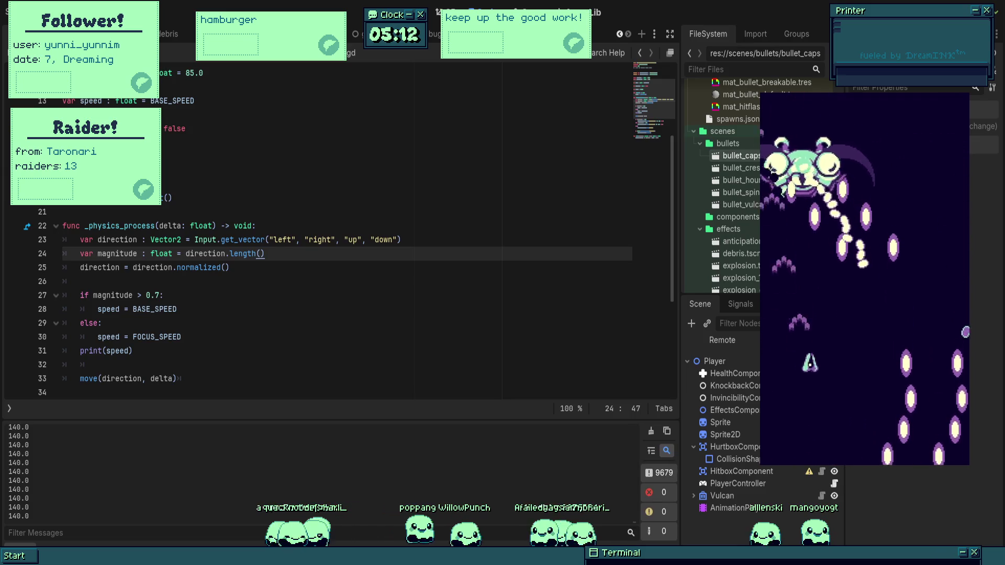
key("Up")
key("Left")
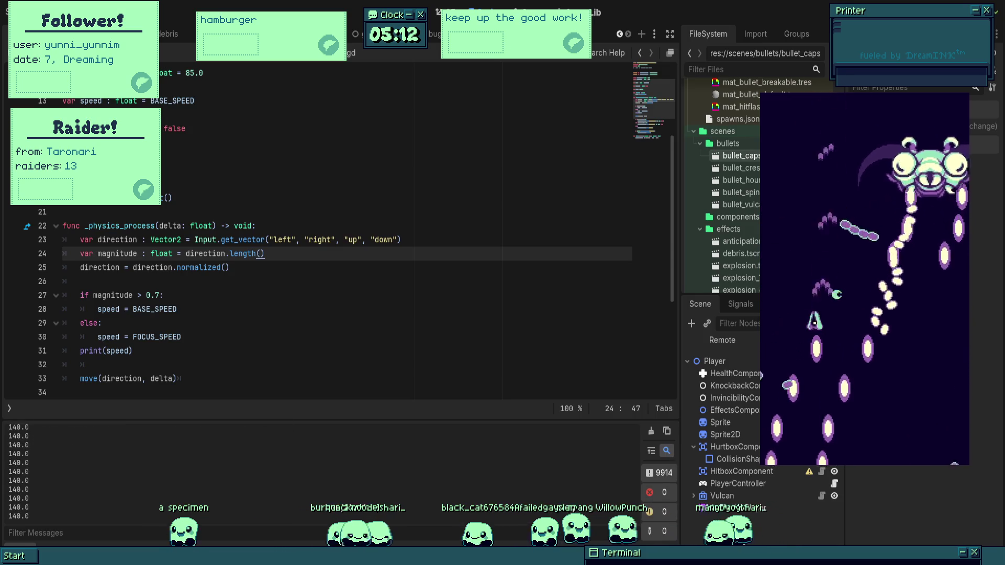
key("Down")
key("Right")
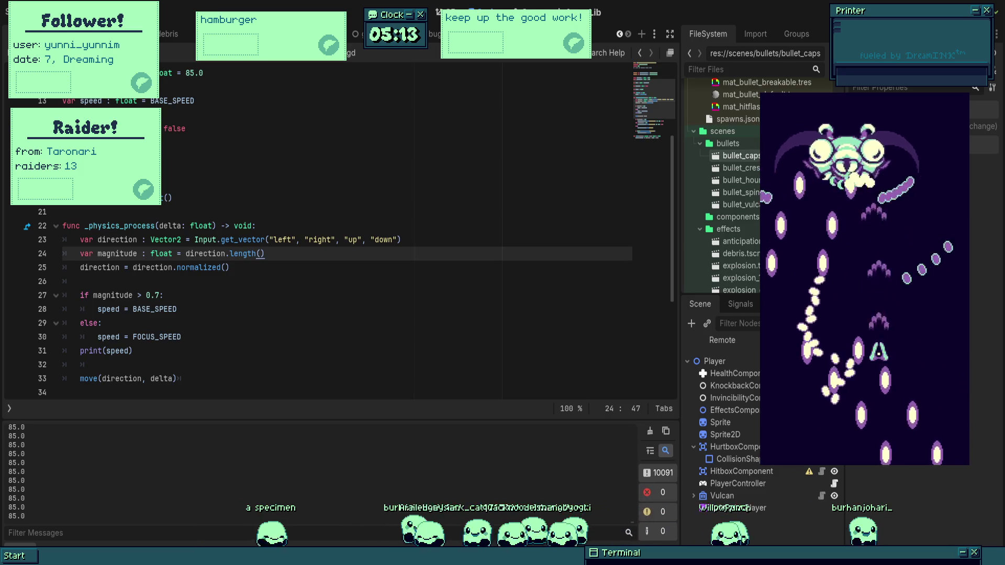
key("Down")
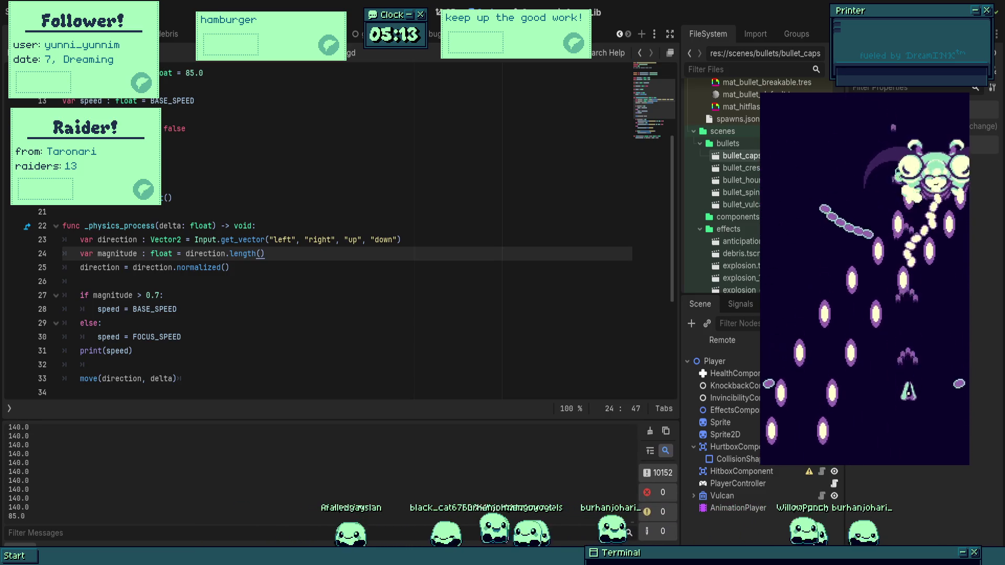
key("Up")
key("Left")
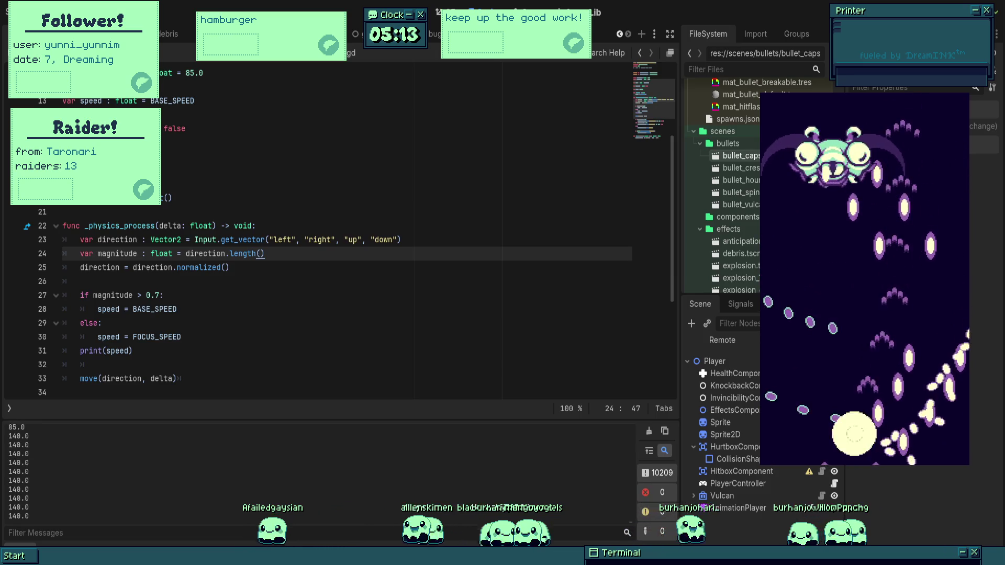
key("Up")
key("Right")
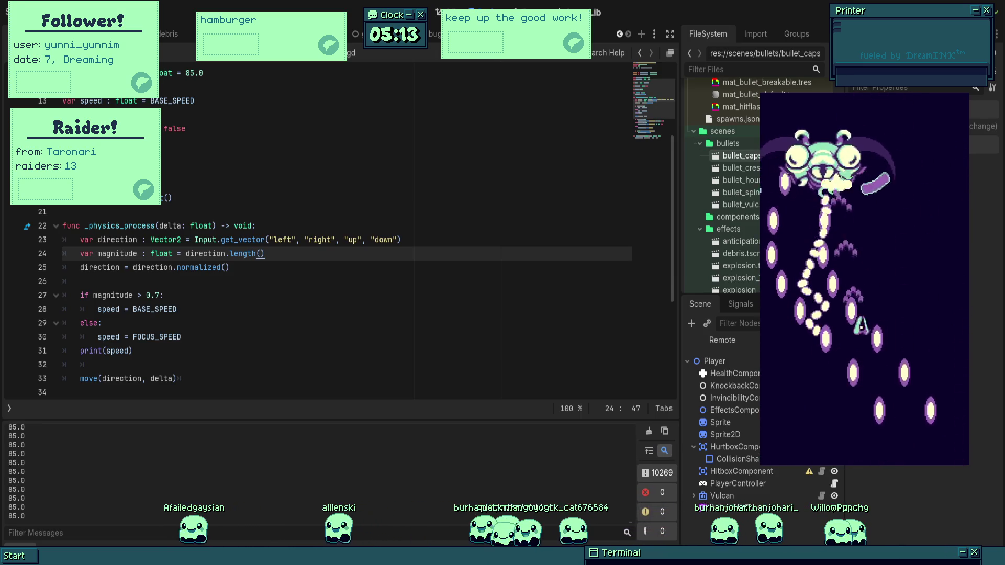
key("Left")
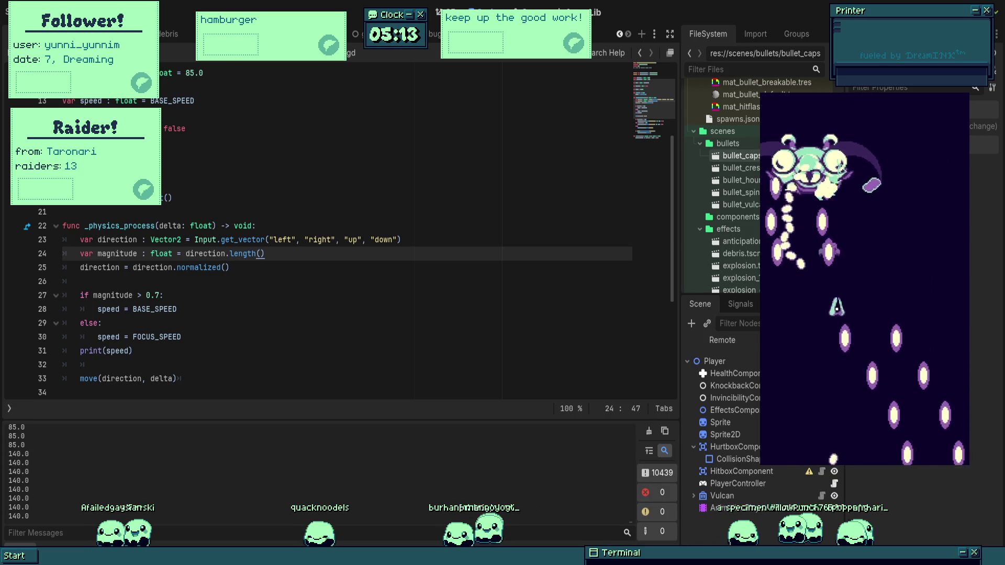
key("Up")
key("Left")
- Keep dodging bullets at focus and full speed, then stop the running game
key("Left")
key("Down")
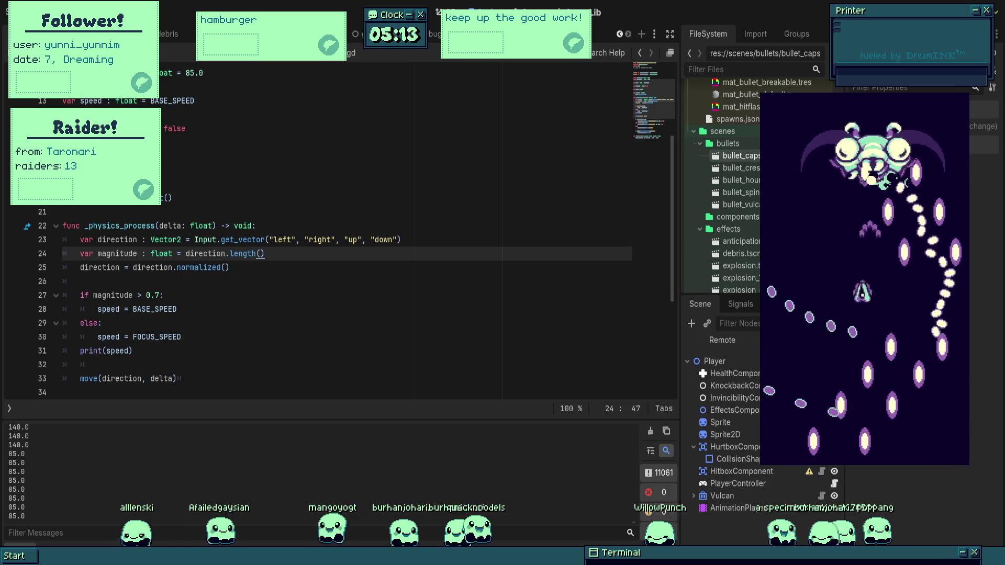
key("Down")
key("Left")
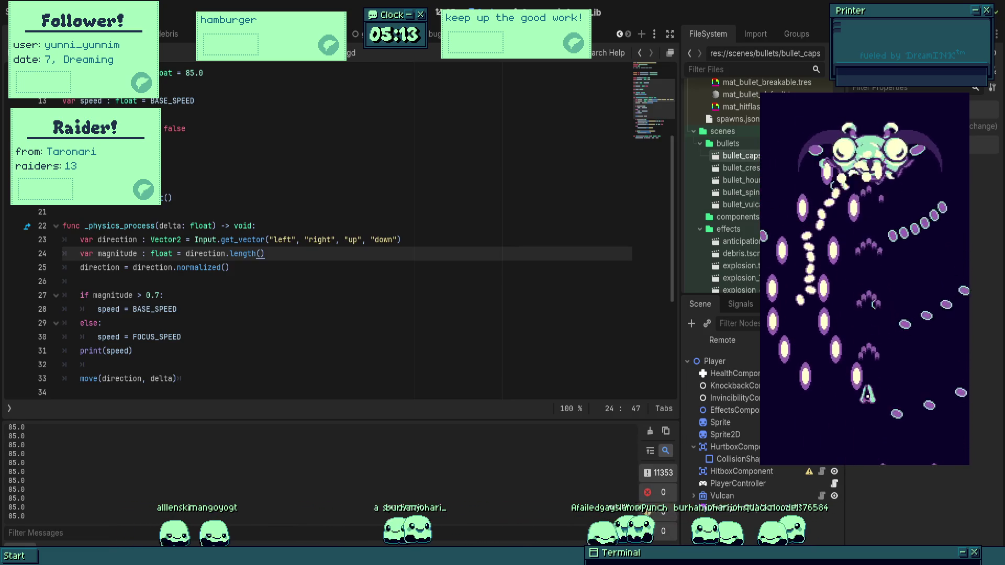
key("Right")
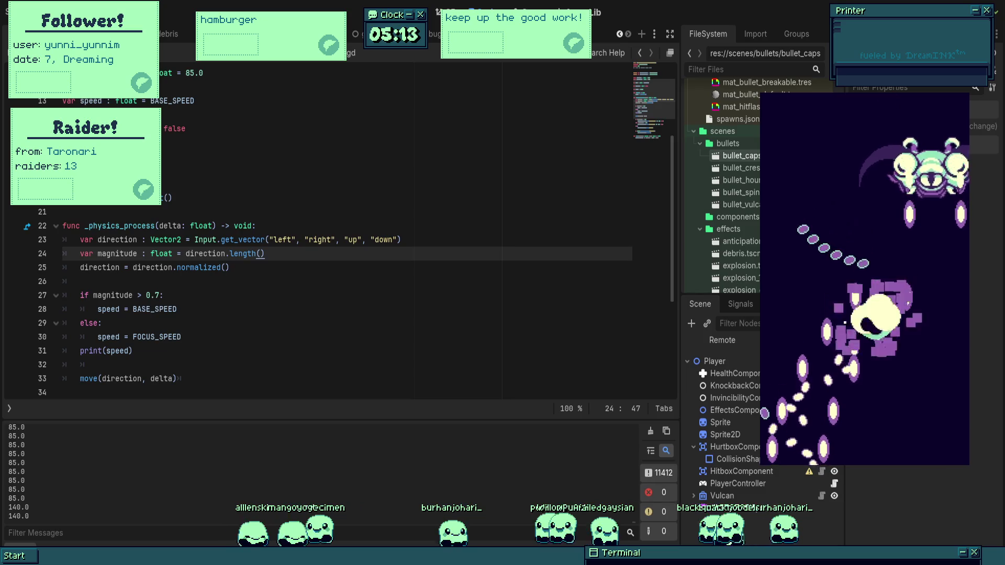
key("Left")
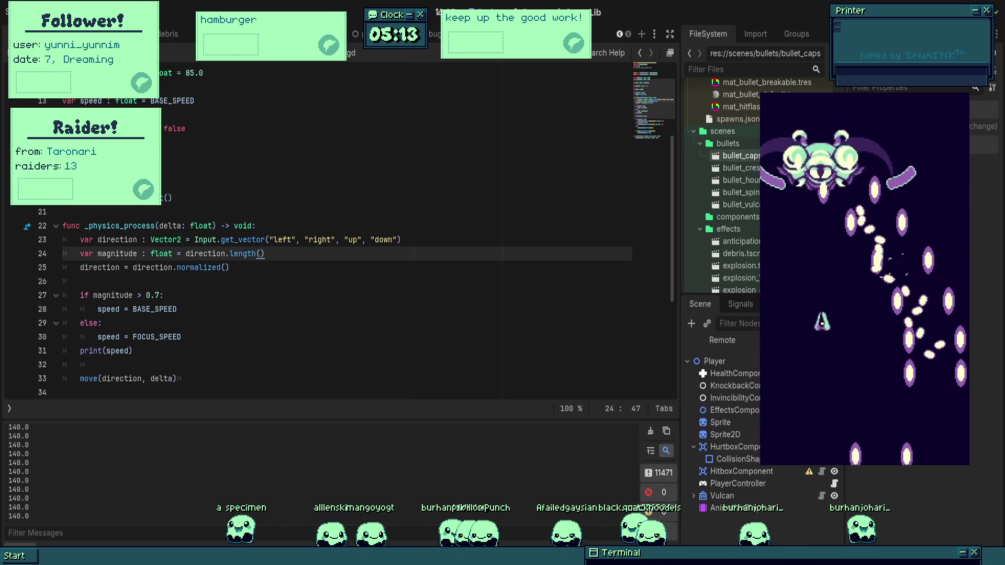
key("Up")
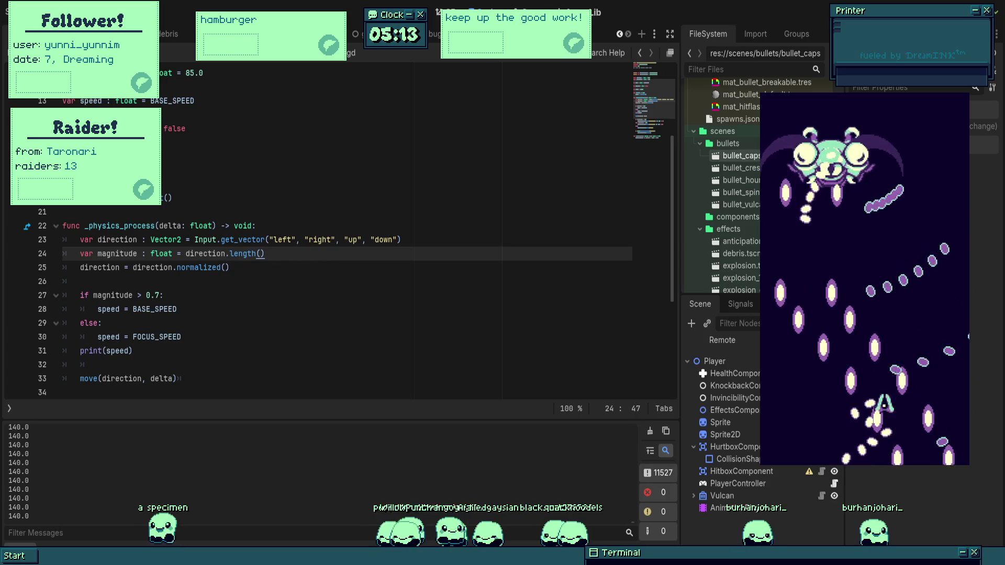
key("Up")
key("Left")
key("Down")
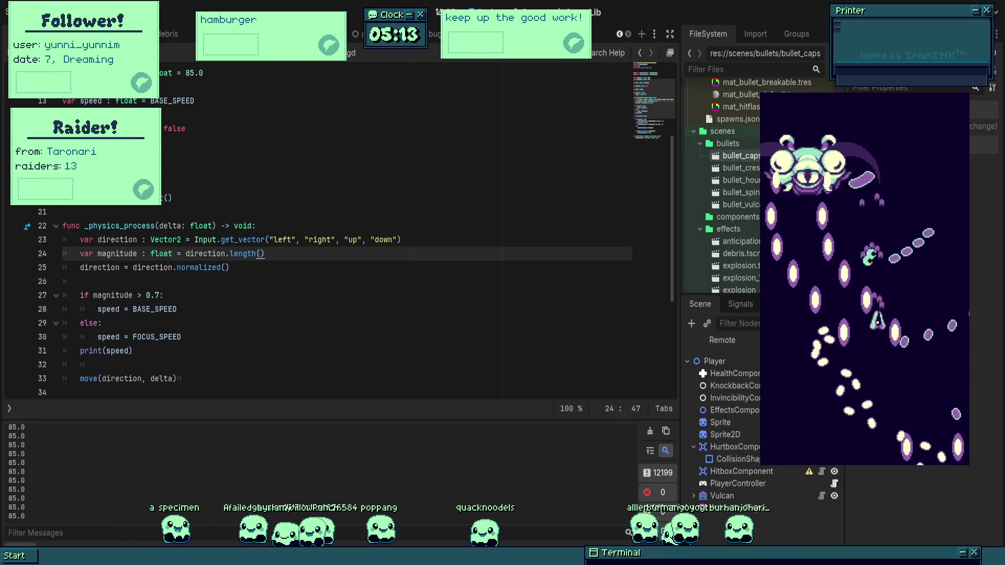
key("Left")
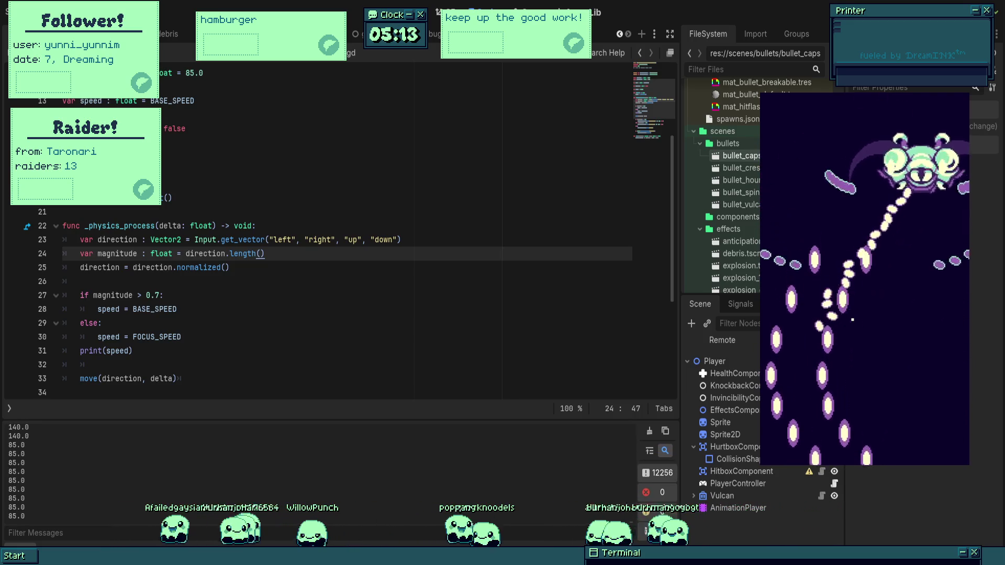
key("Down")
key("Left")
key("Right")
key("F8")
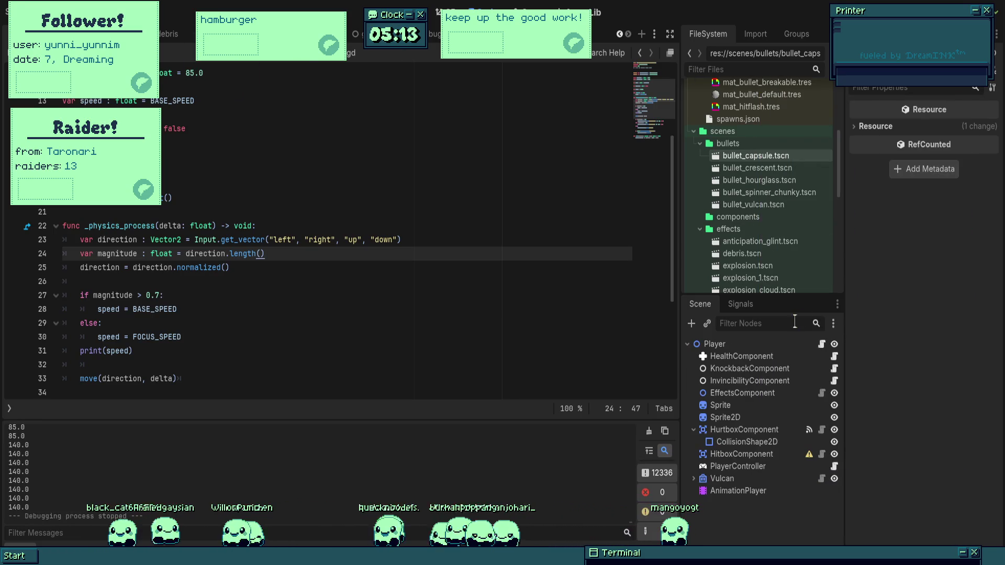
- Raise the Player's InvincibilityComponent duration from 1.0 to 1.8 seconds and relaunch the game
left_click(716, 344)
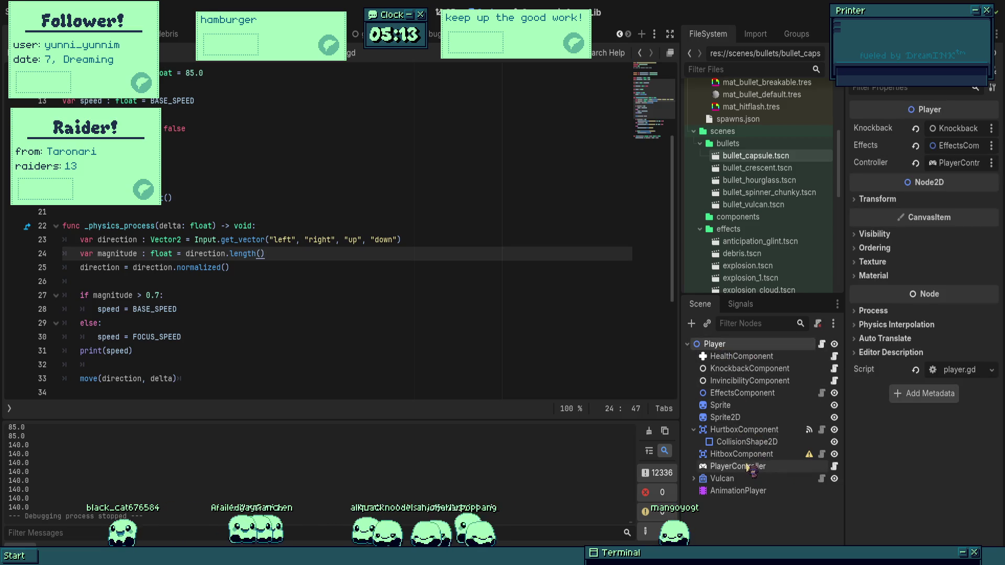
left_click(749, 380)
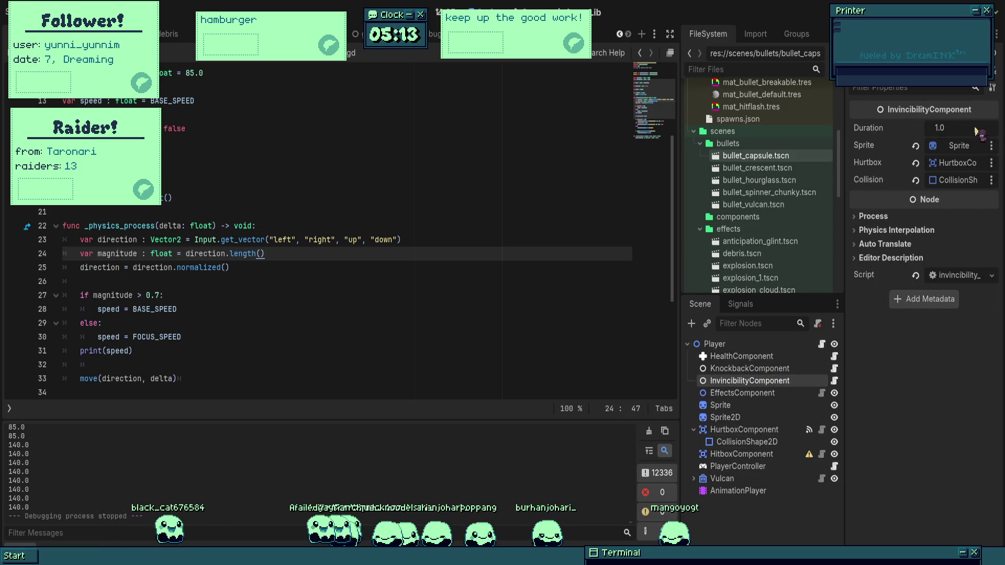
left_click_drag(977, 132, 975, 127)
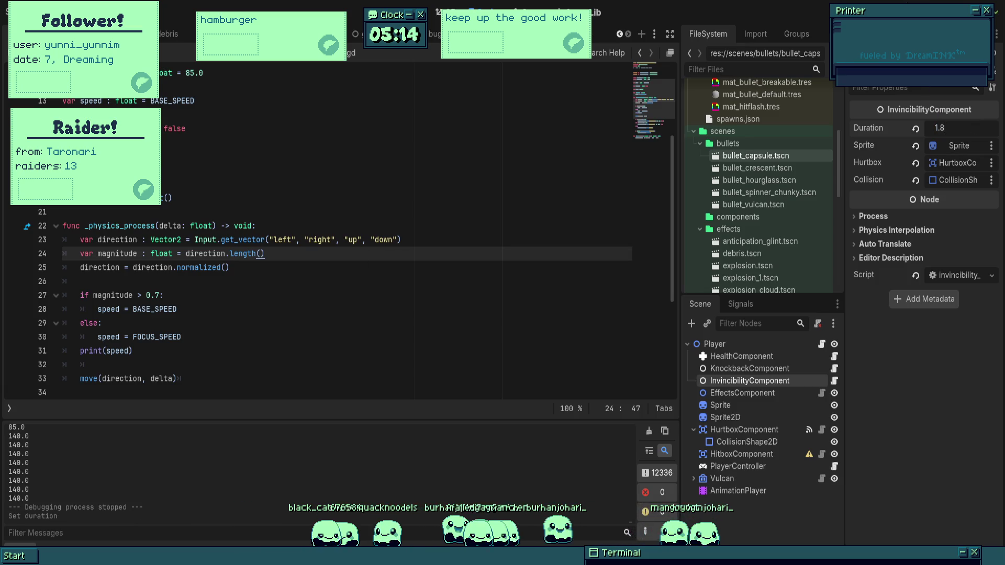
key("F5")
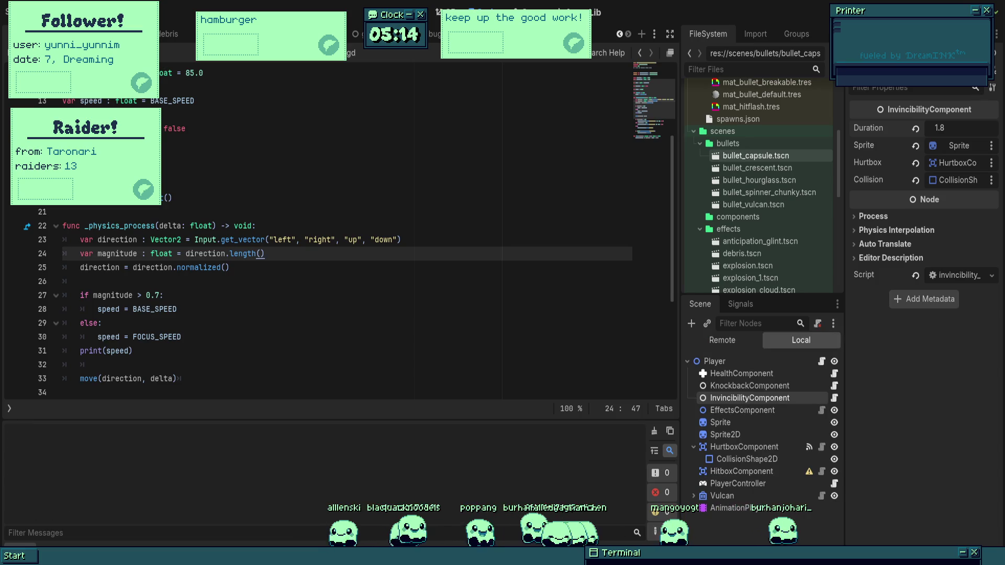
key("Down")
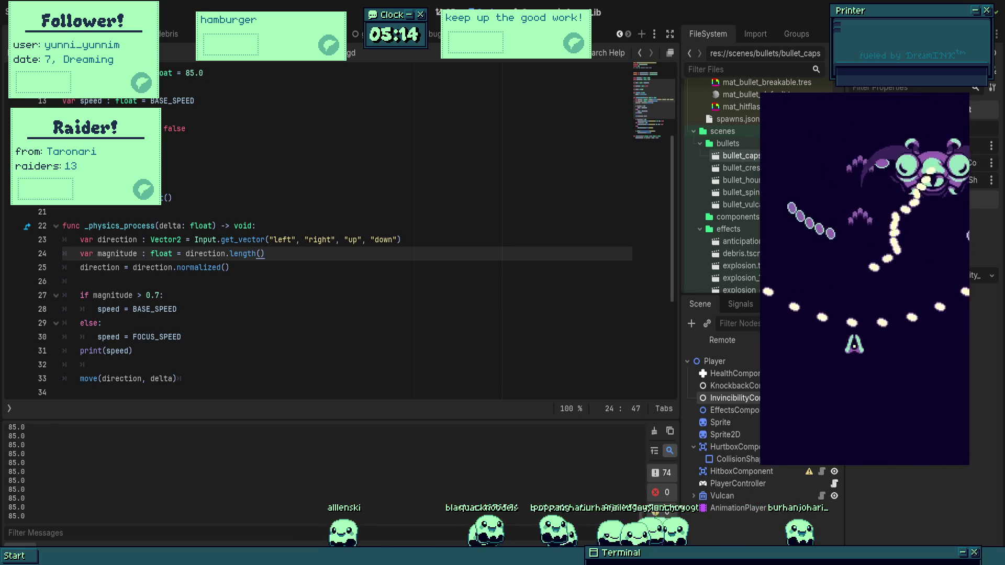
- Dodge the boss at full and focus speed, then restart the game twice
key("Left")
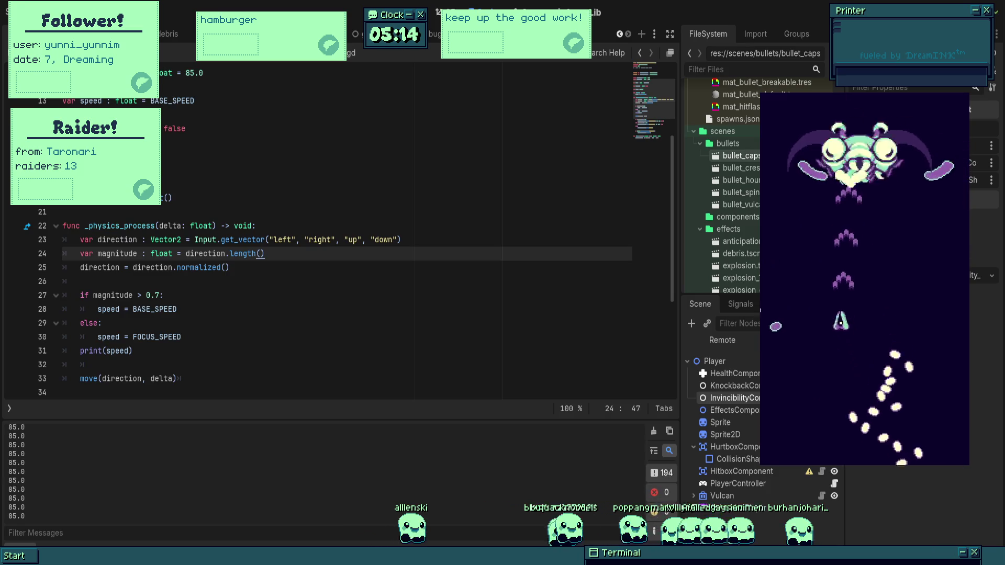
key("Right")
key("Up")
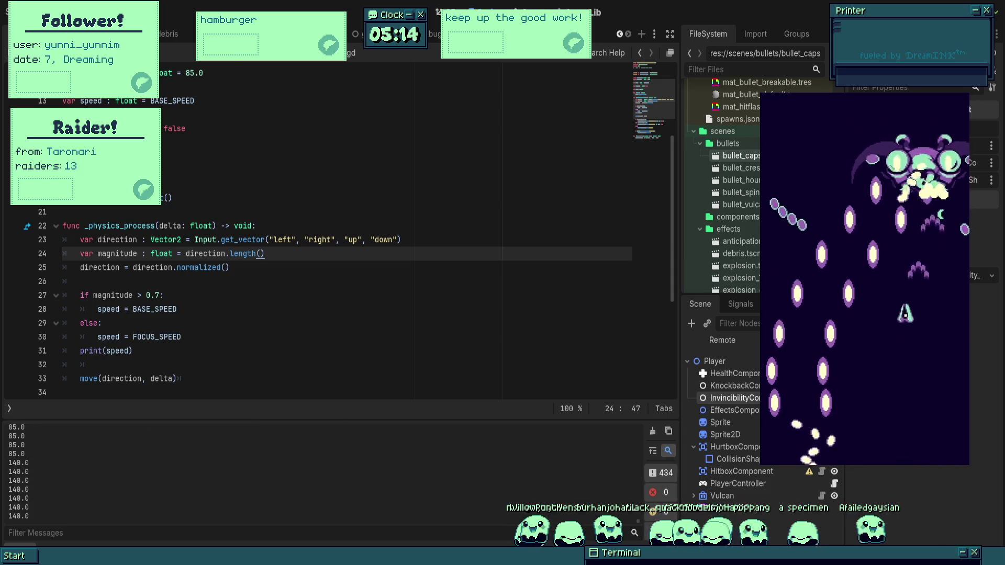
key("Down")
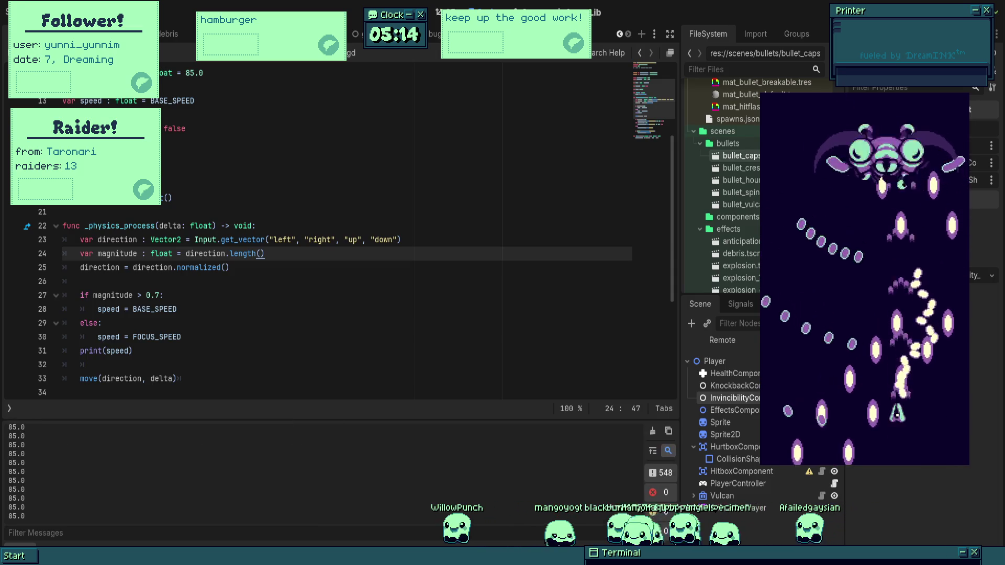
key("Up")
key("Left")
key("Down")
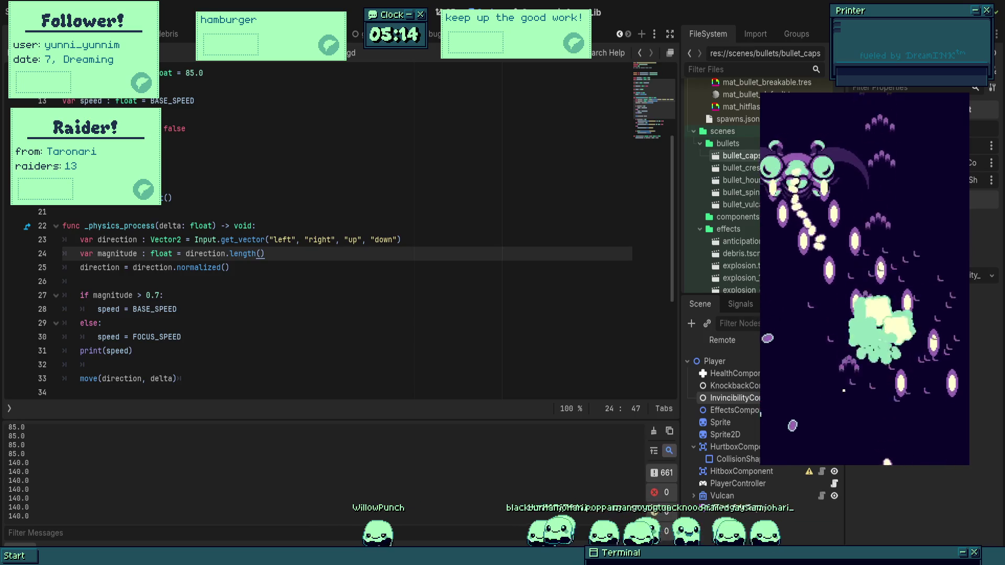
key("F5")
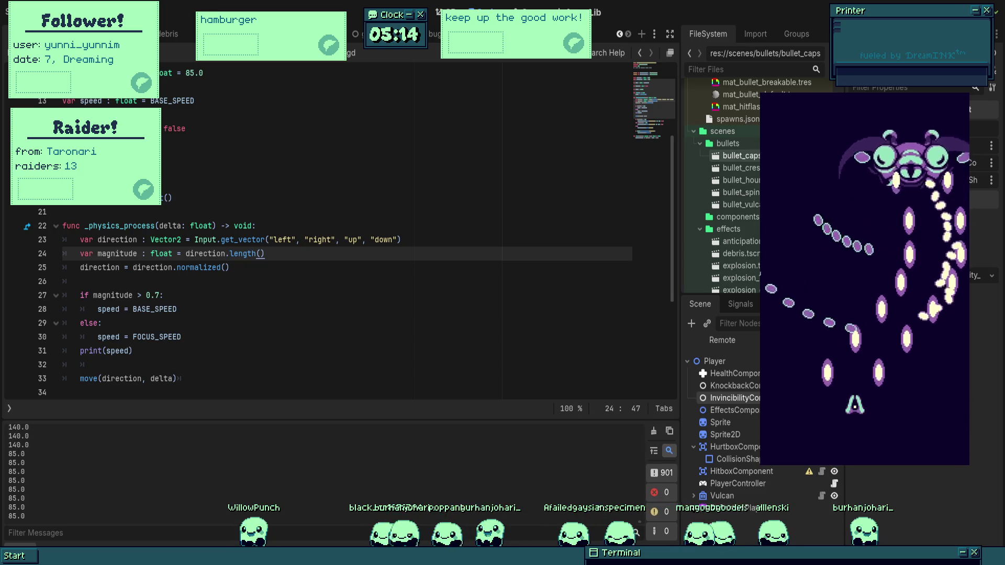
key("F5")
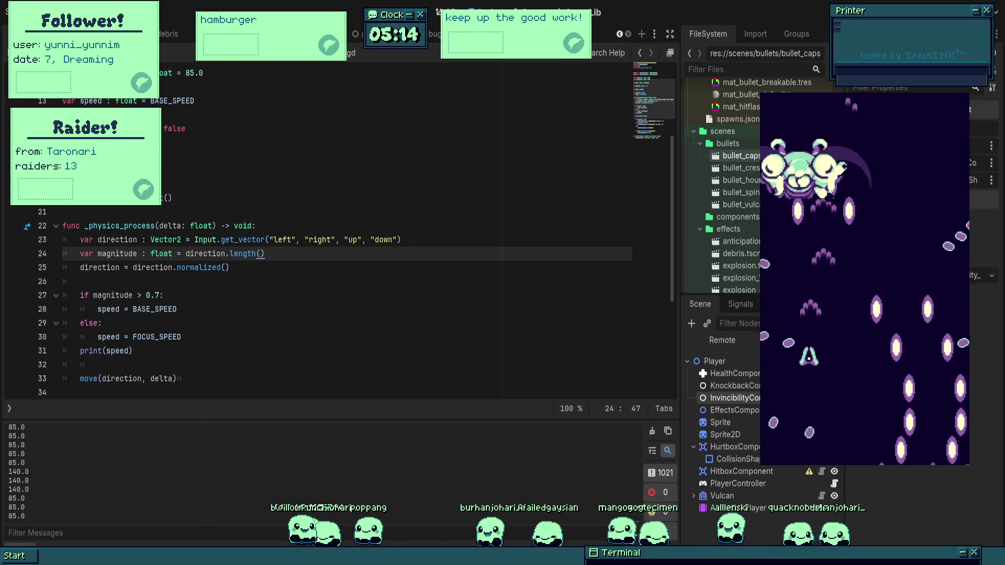
- Weave between the Lunabug's bullets until the ship is destroyed
key("Right")
key("Down")
key("Left")
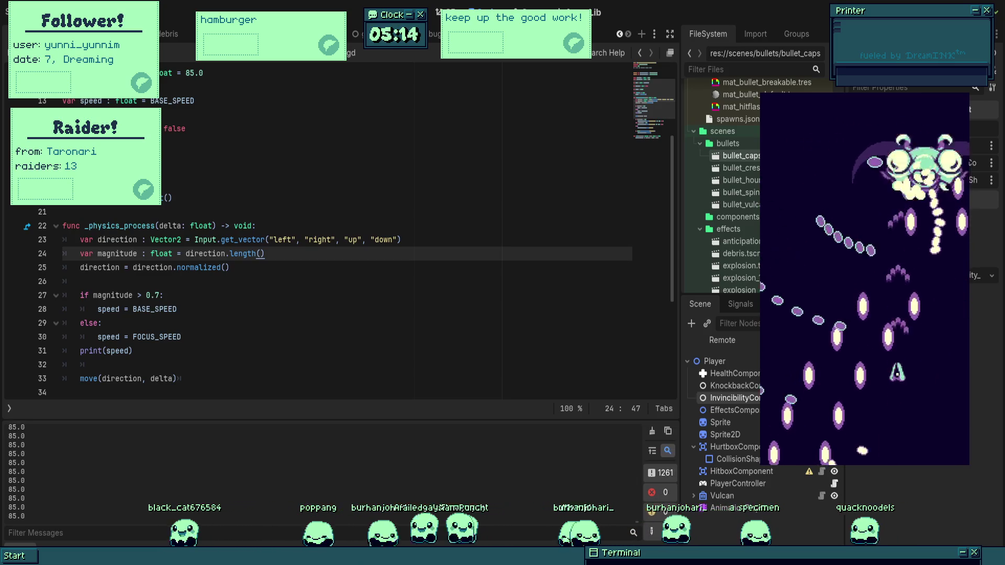
key("Up")
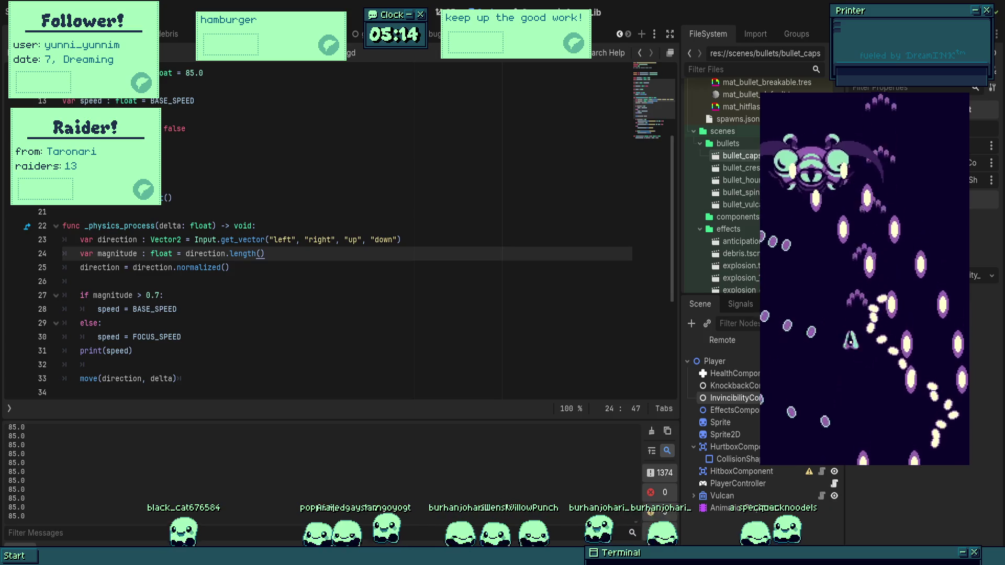
key("Right")
key("Down")
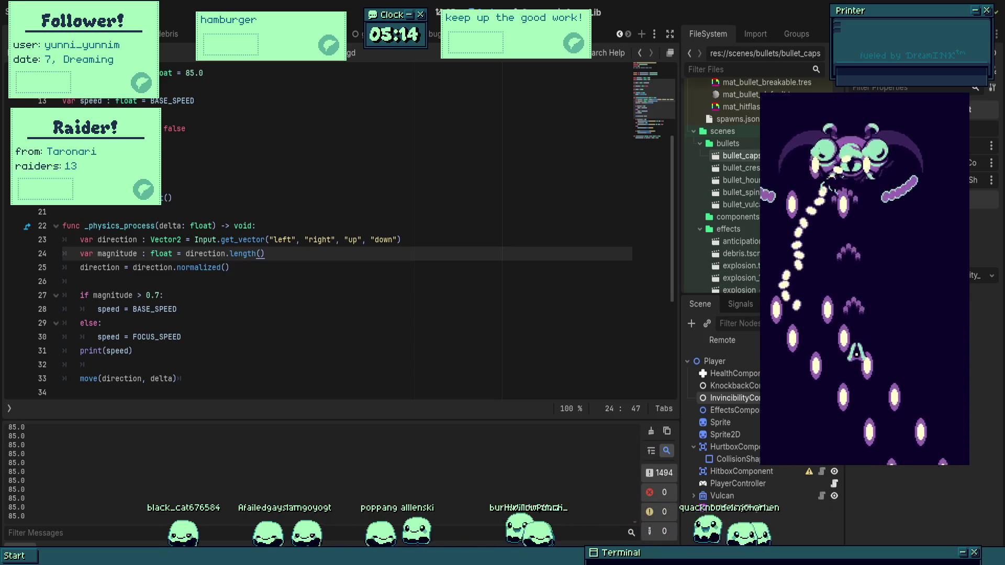
key("Down")
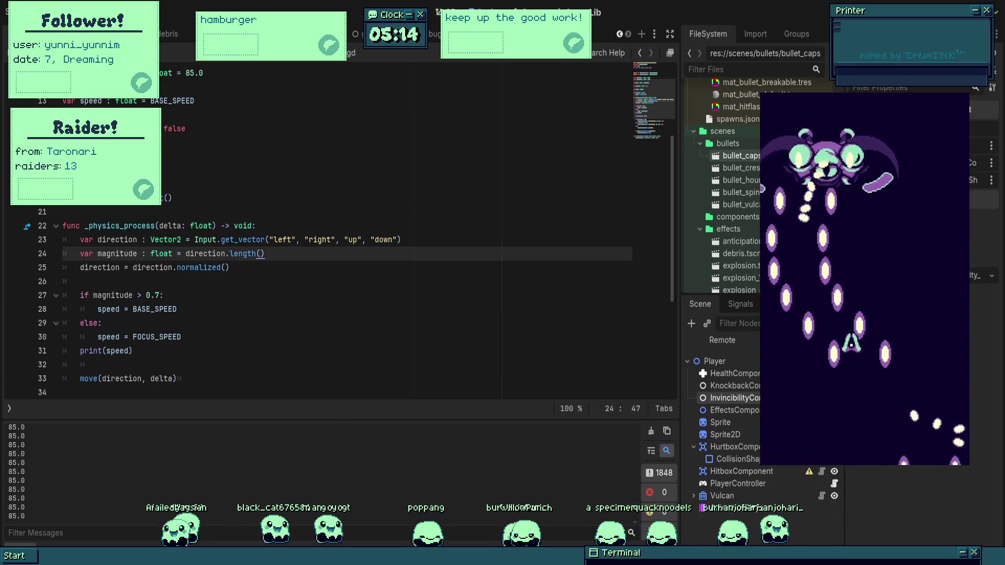
key("Right")
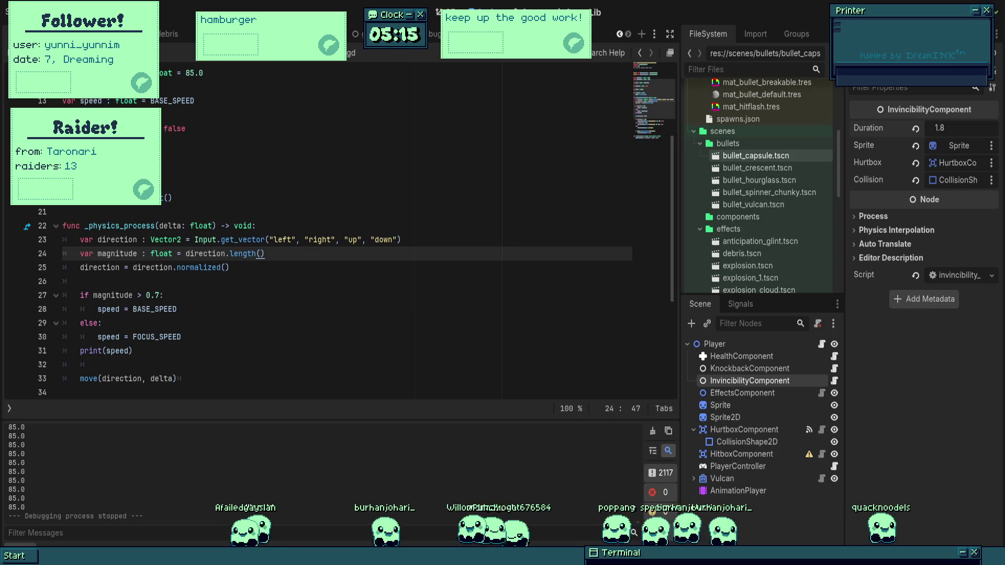
key("Down")
key("Down")
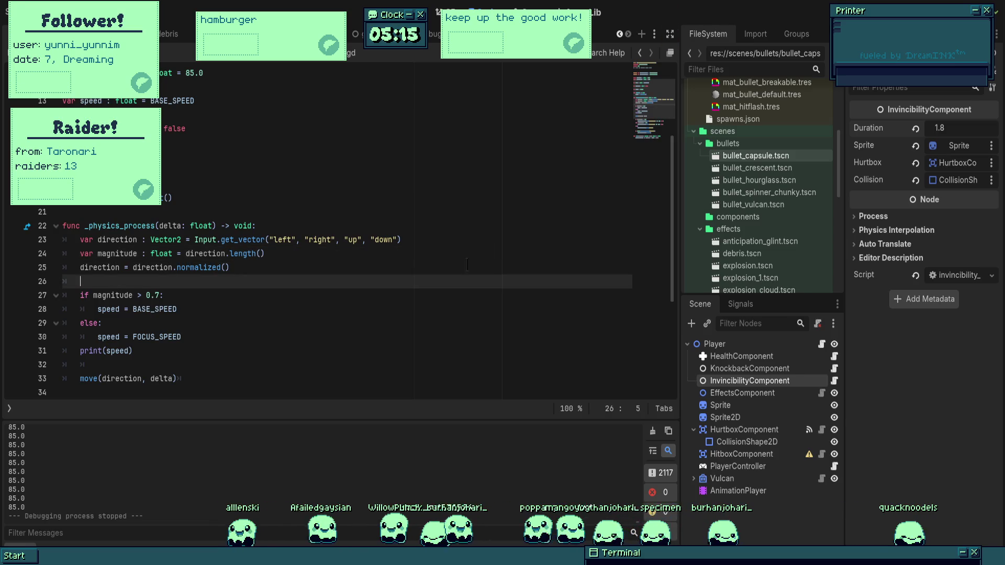
- Open the BulletVulcan, HitParticle, BulletCapsule and Lunabug scenes
left_click(406, 32)
left_click(406, 7)
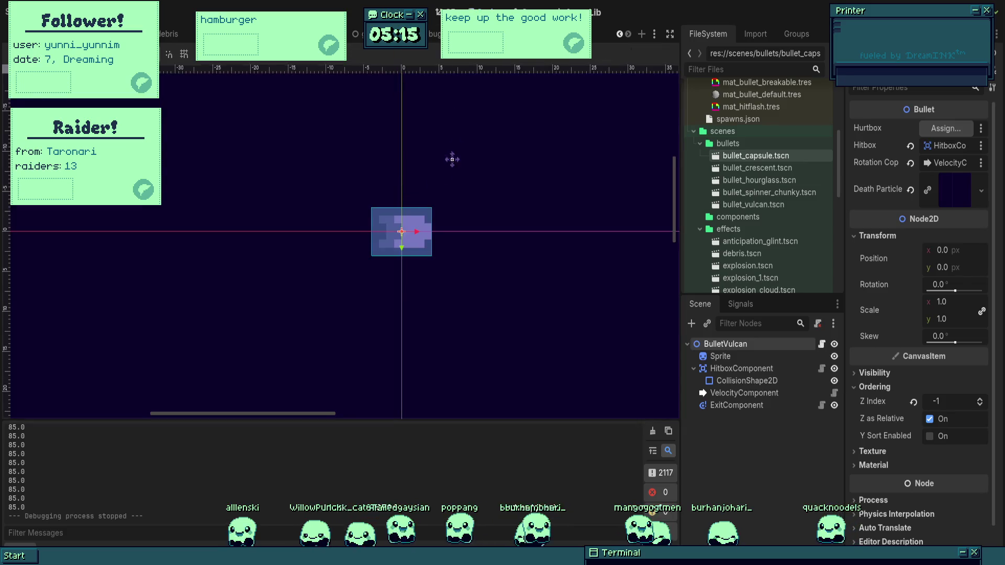
left_click(209, 34)
left_click(262, 33)
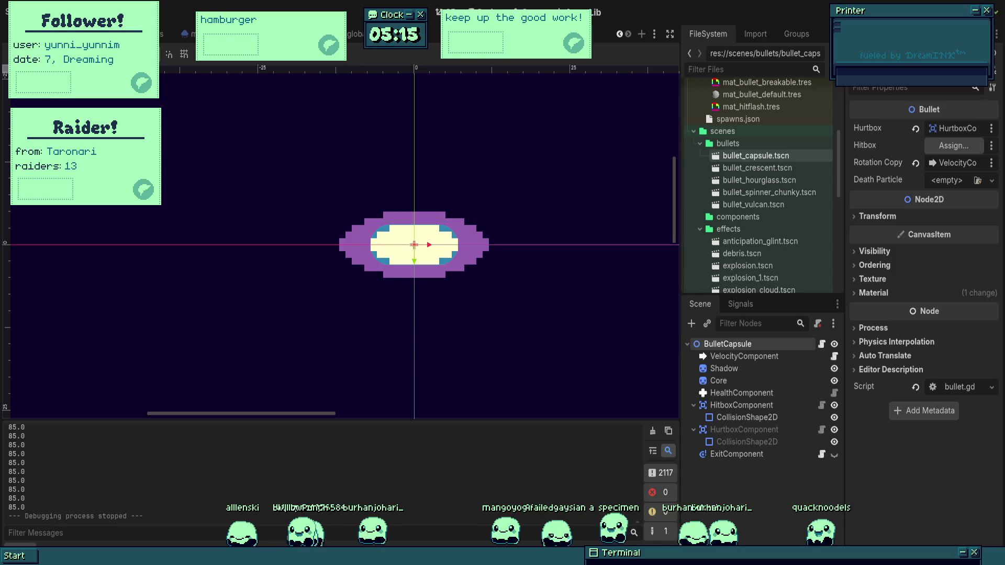
left_click(414, 33)
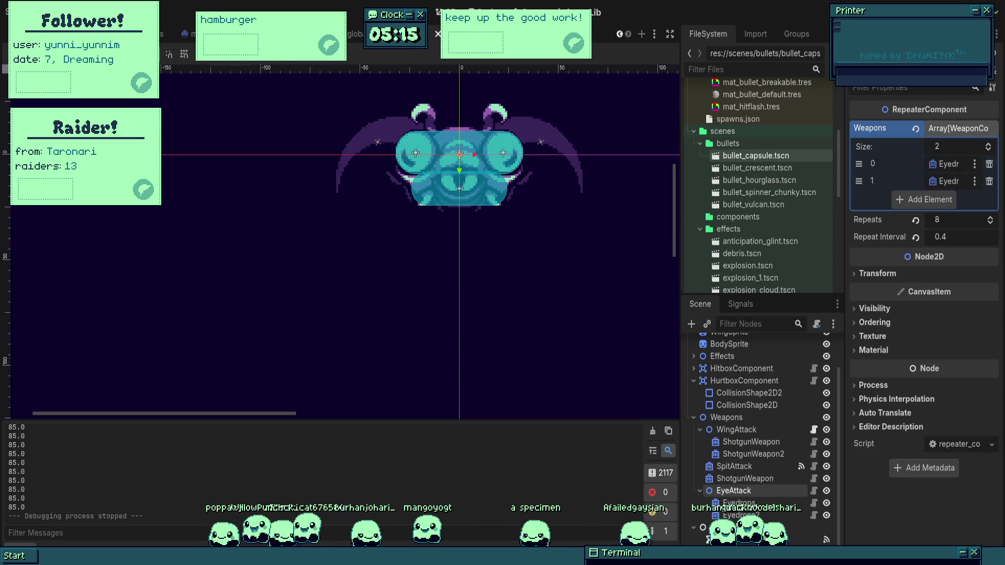
scroll(413, 169, "up", 2)
- Delete the ShotgunWeapon under SpitAttack and open the Lunabug script
left_click(747, 479)
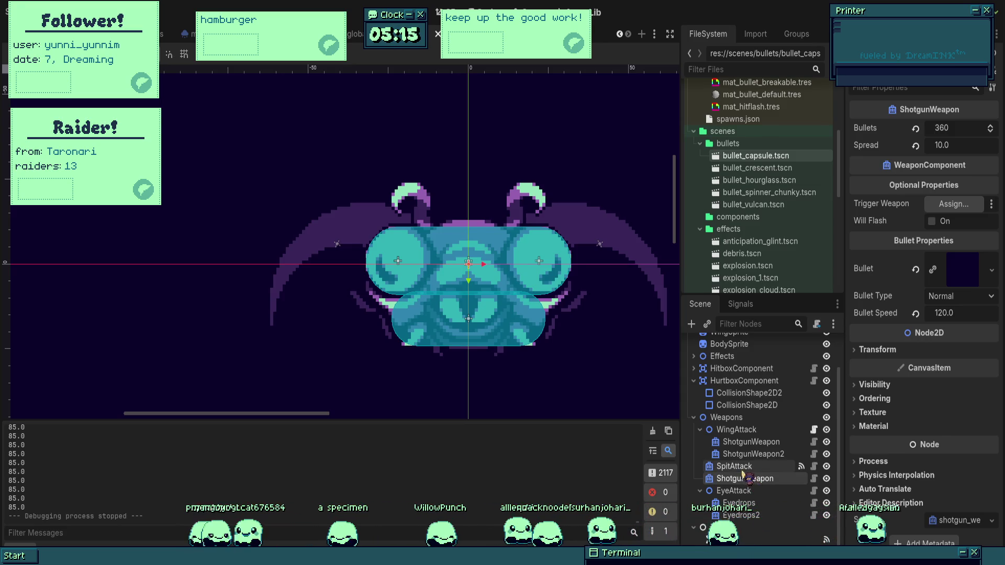
left_click(742, 477)
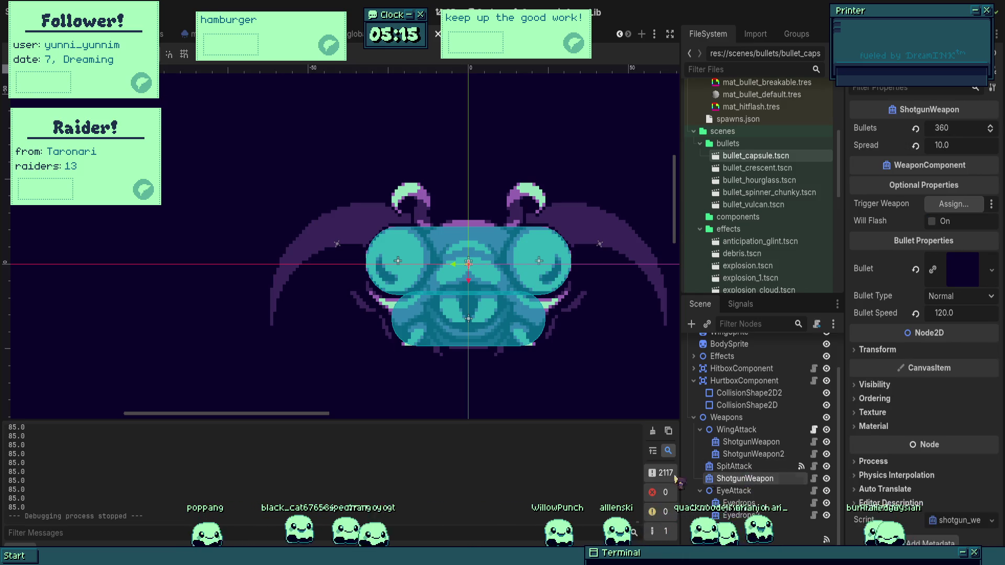
key("Delete")
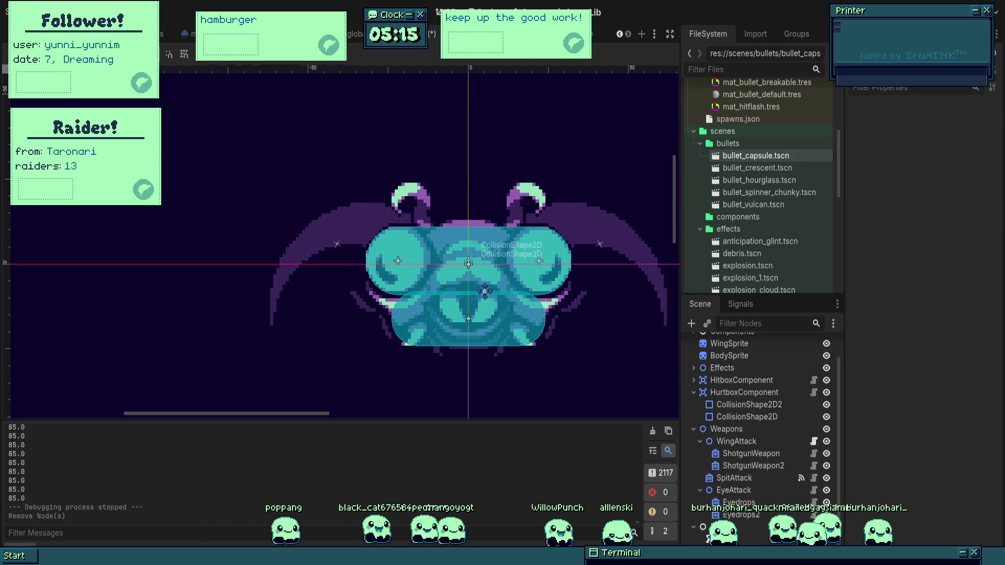
left_click(759, 479)
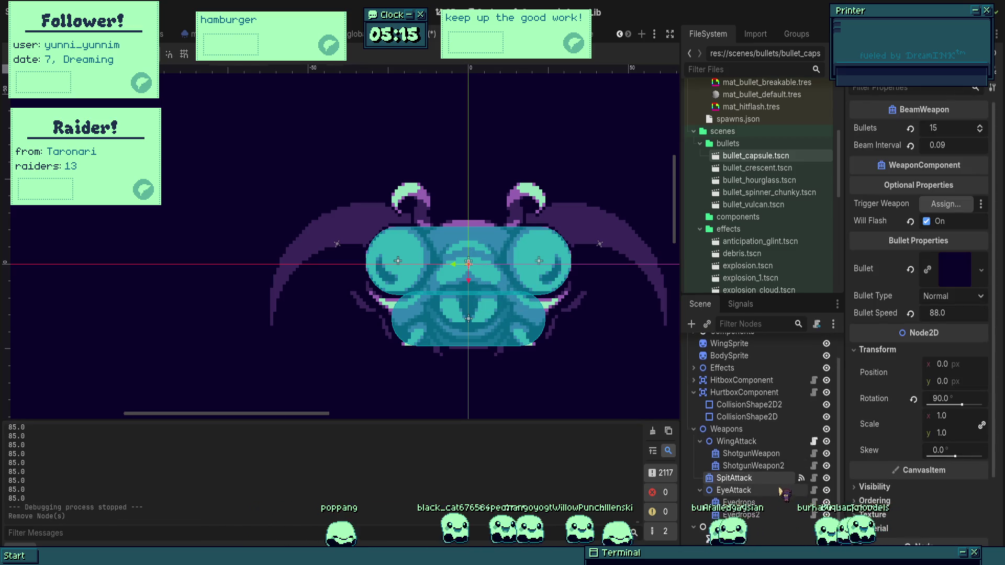
scroll(785, 492, "up", 2)
left_click(814, 345)
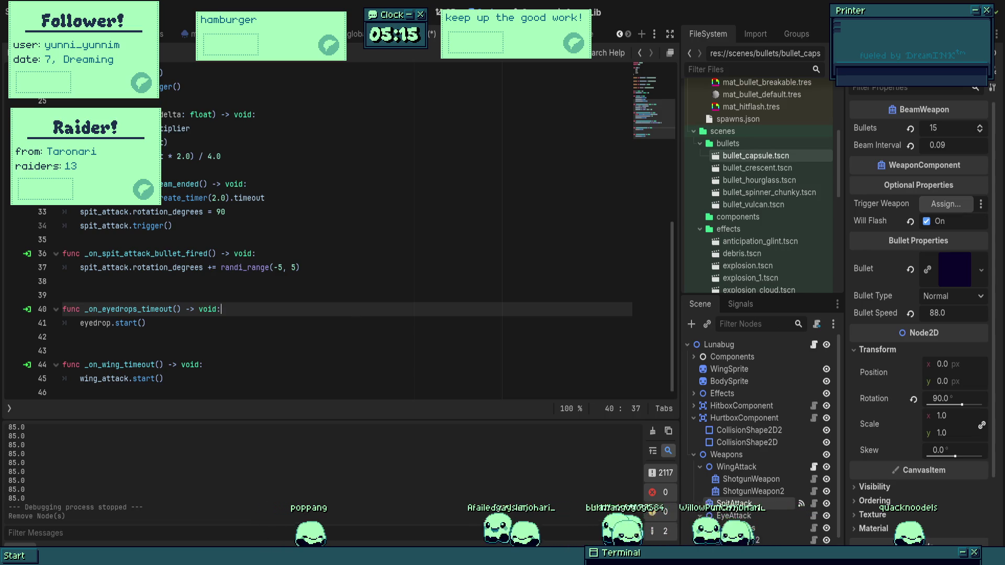
- Replace the fixed 90-degree rotation with spit_attack.look_at(Globals.player.position) and test-run it
scroll(242, 212, "up", 7)
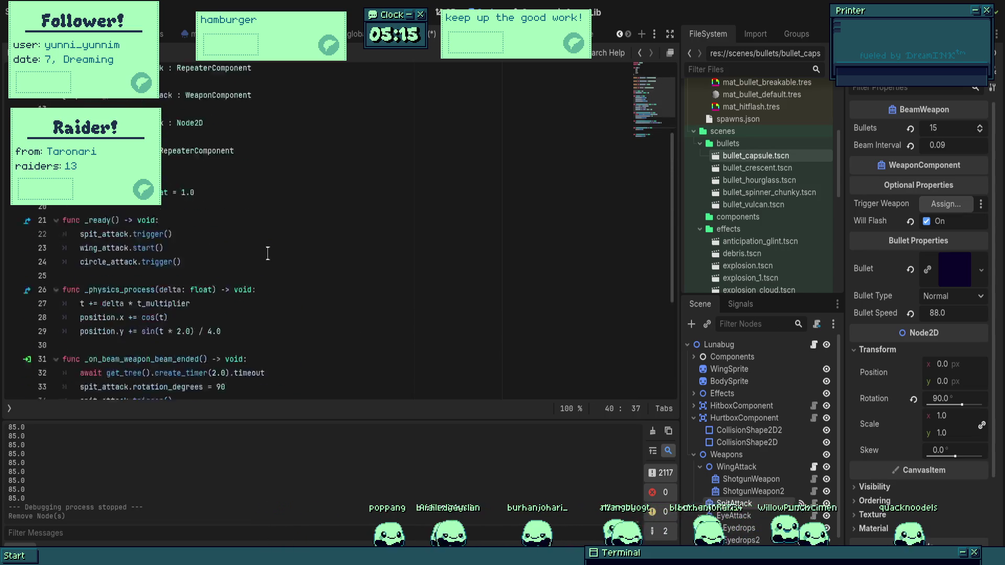
scroll(277, 285, "down", 5)
scroll(278, 306, "down", 2)
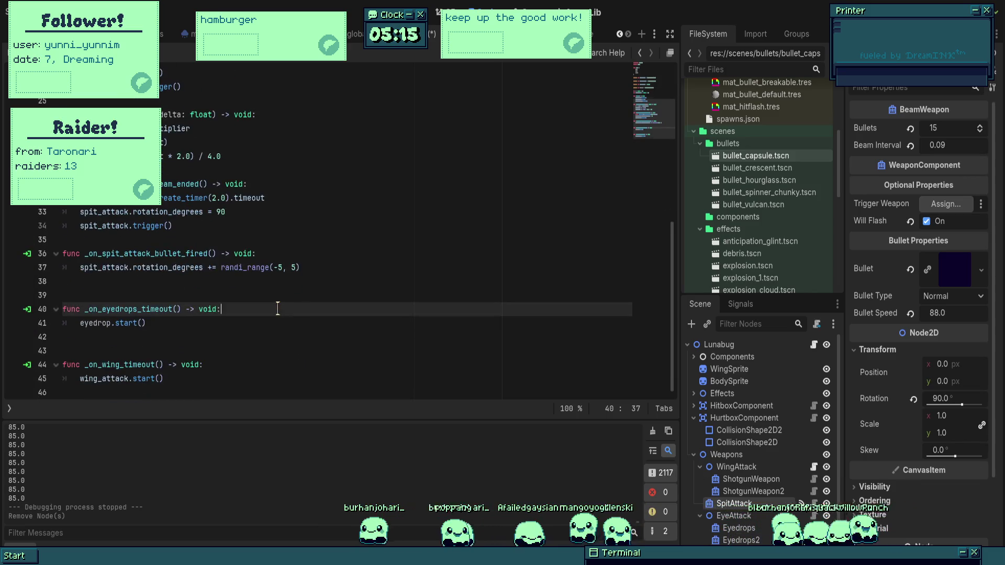
left_click_drag(228, 217, 129, 214)
type(".look_at(")
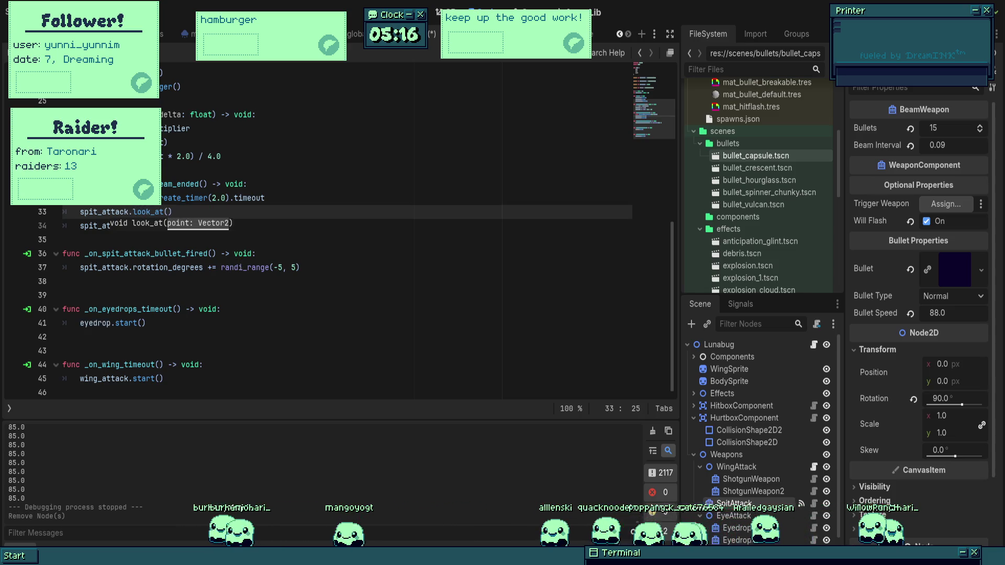
type("Globa")
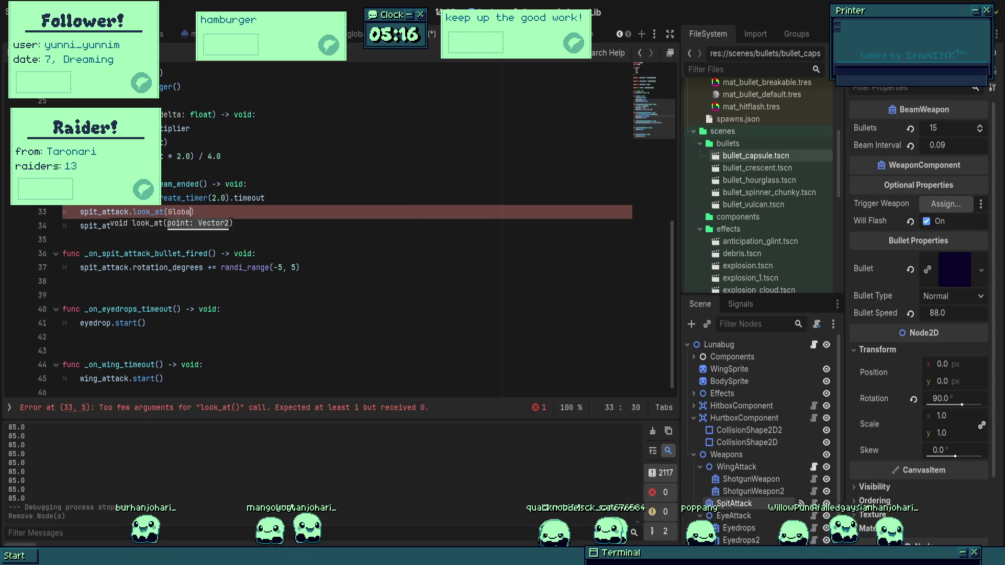
type("ls.player.")
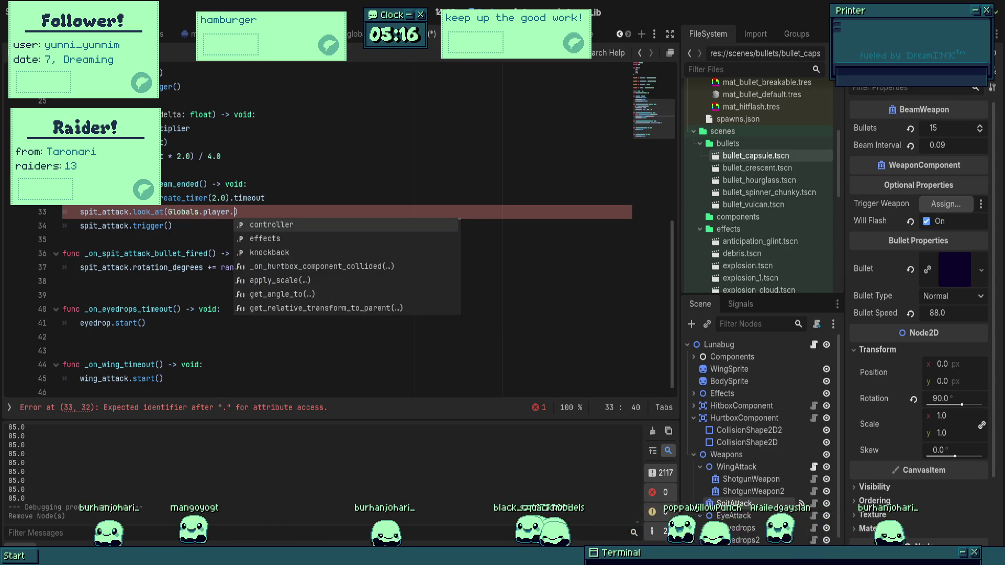
type("position")
left_click(367, 172)
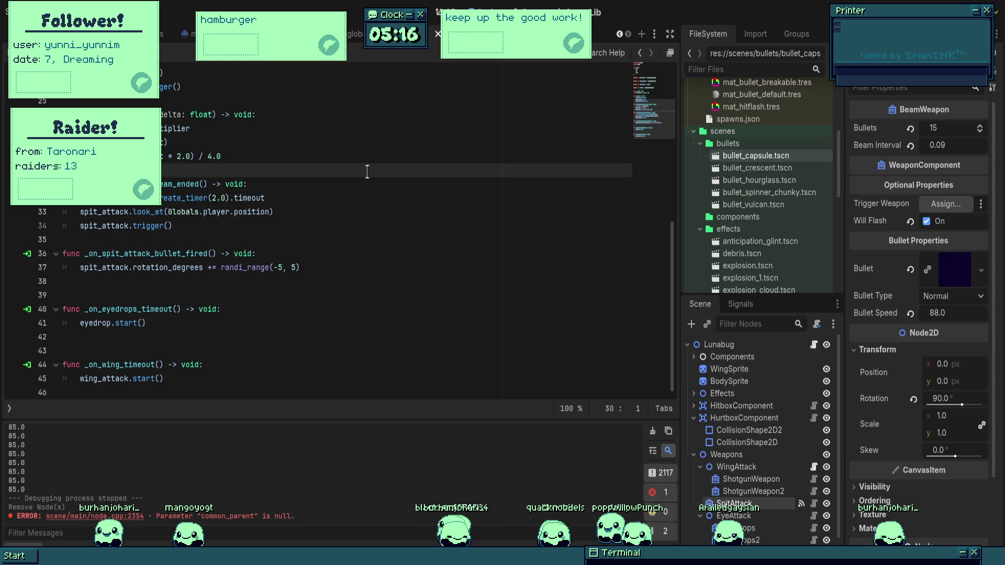
key("F5")
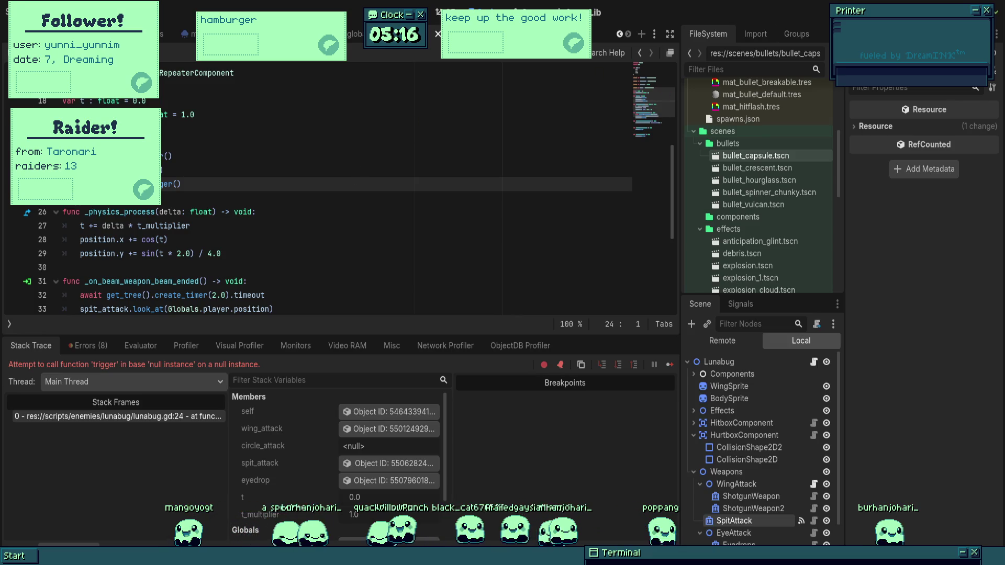
key("F8")
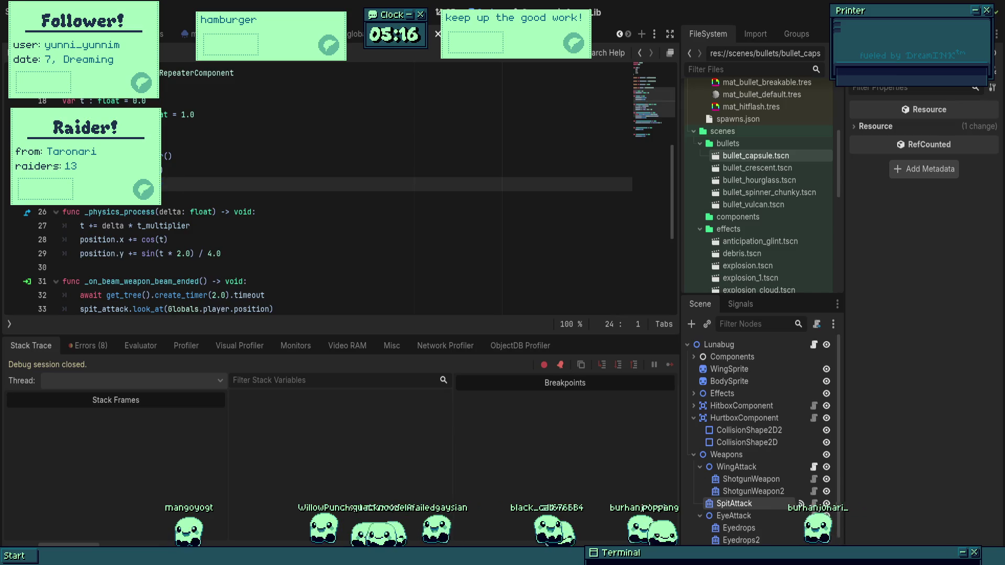
key("BackSpace")
scroll(245, 258, "up", 5)
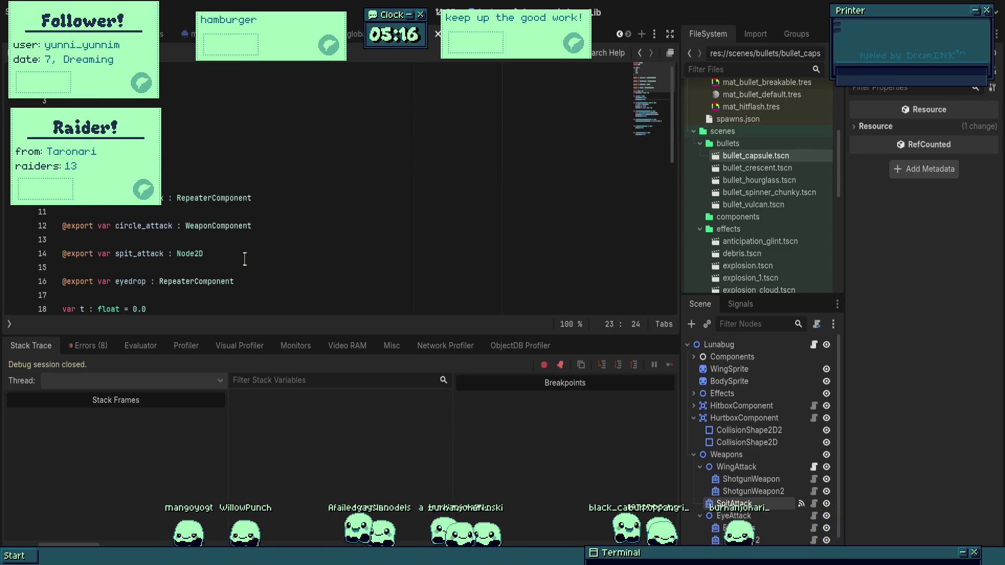
left_click_drag(241, 239, 32, 223)
key("BackSpace")
key("BackSpace")
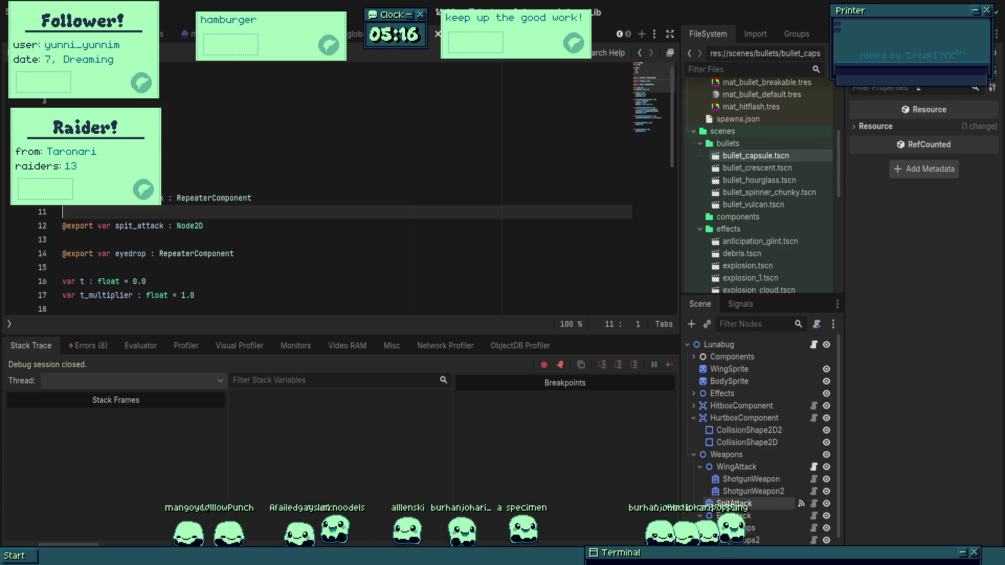
key("F5")
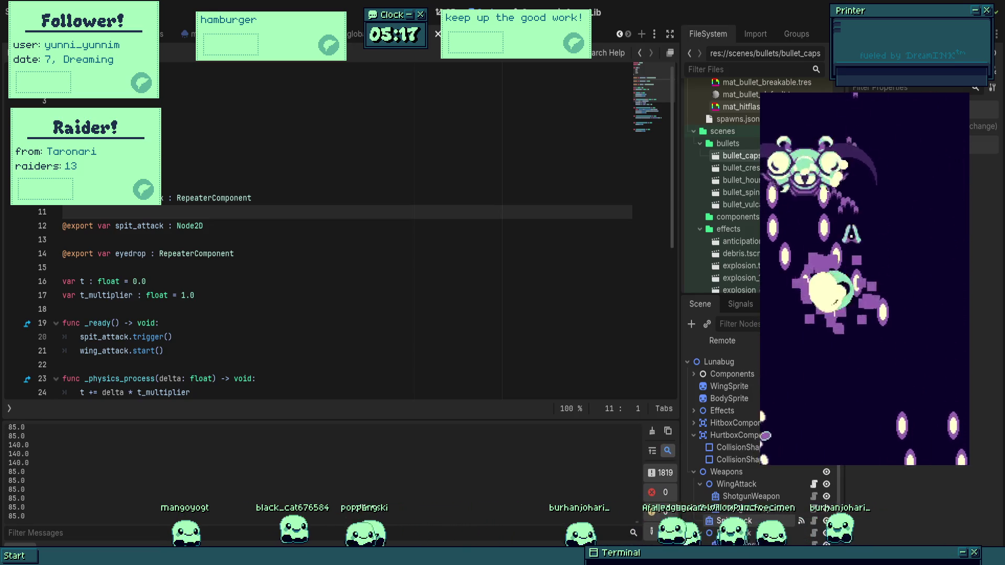
- Stop the spit-attack playtest with F8 after watching the aimed shots
key("F8")
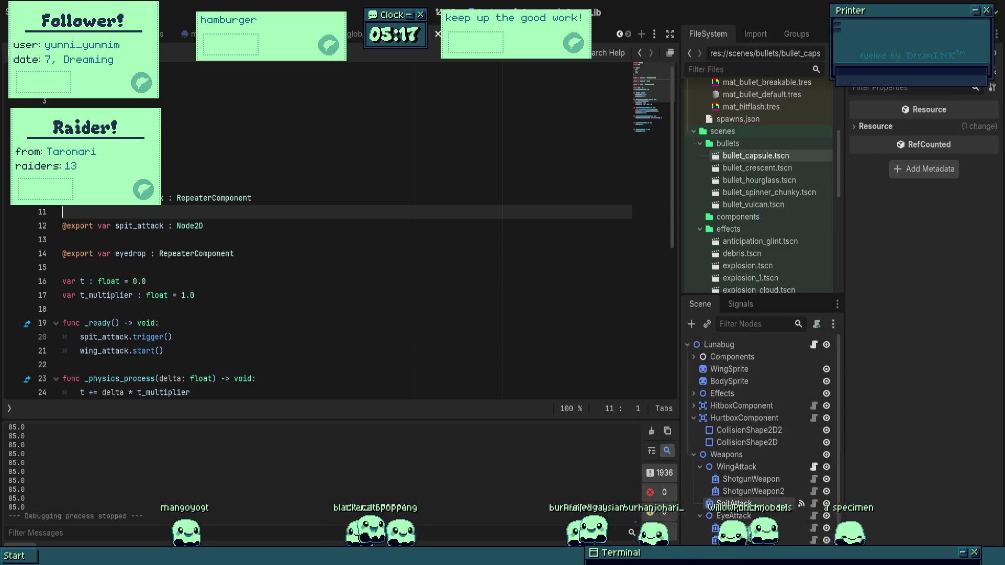
- Set the left Eyedrops weapon's rotation to 95° and save the Lunabug scene
key("ctrl+F1")
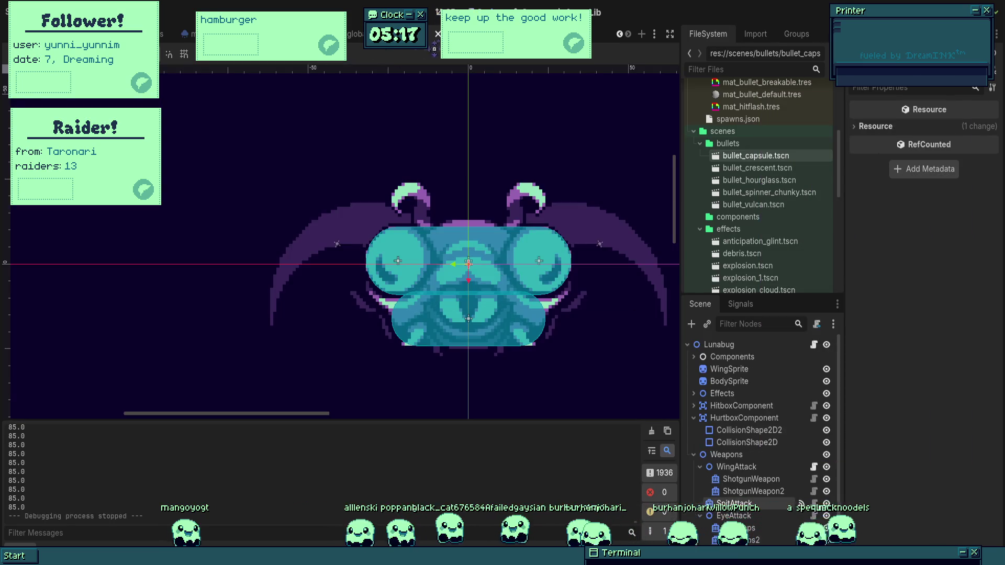
scroll(496, 292, "up", 3)
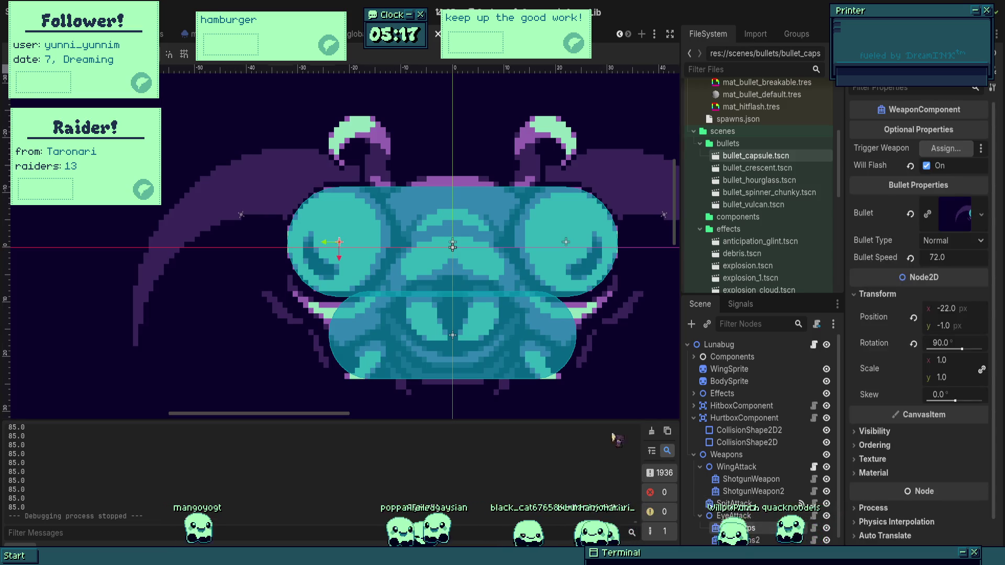
scroll(215, 268, "up", 3)
left_click(950, 344)
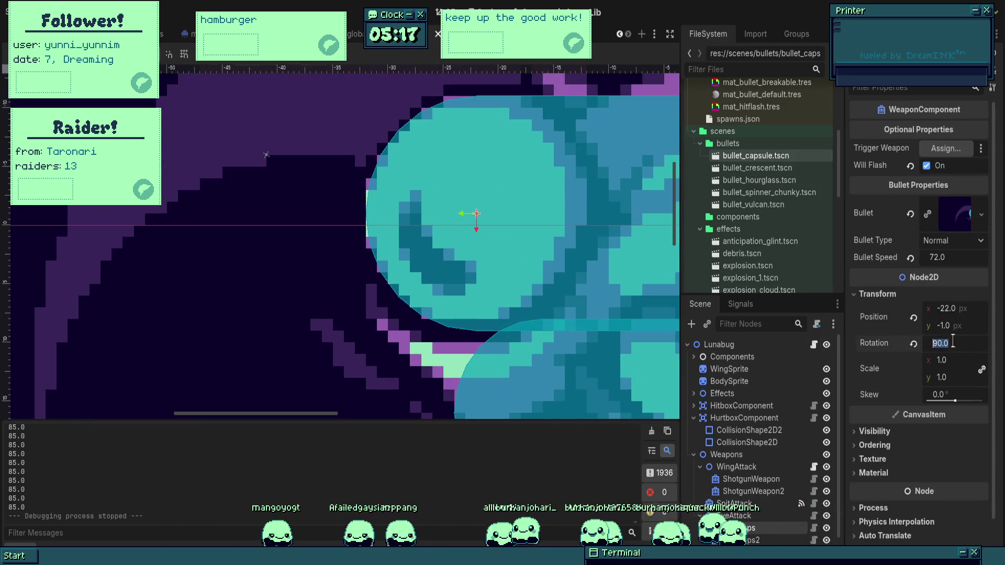
type("95")
key("Return")
scroll(409, 281, "down", 3)
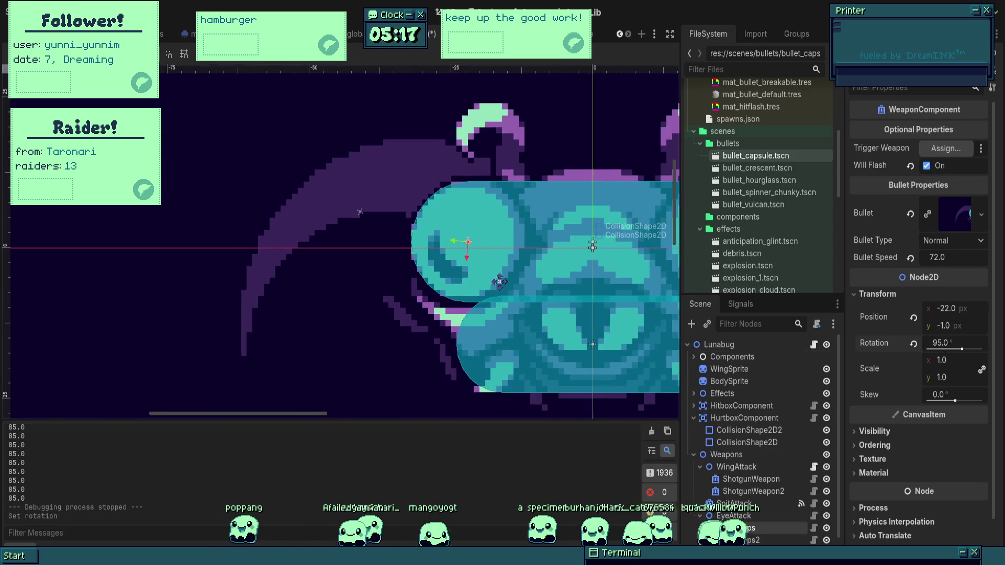
key("ctrl+s")
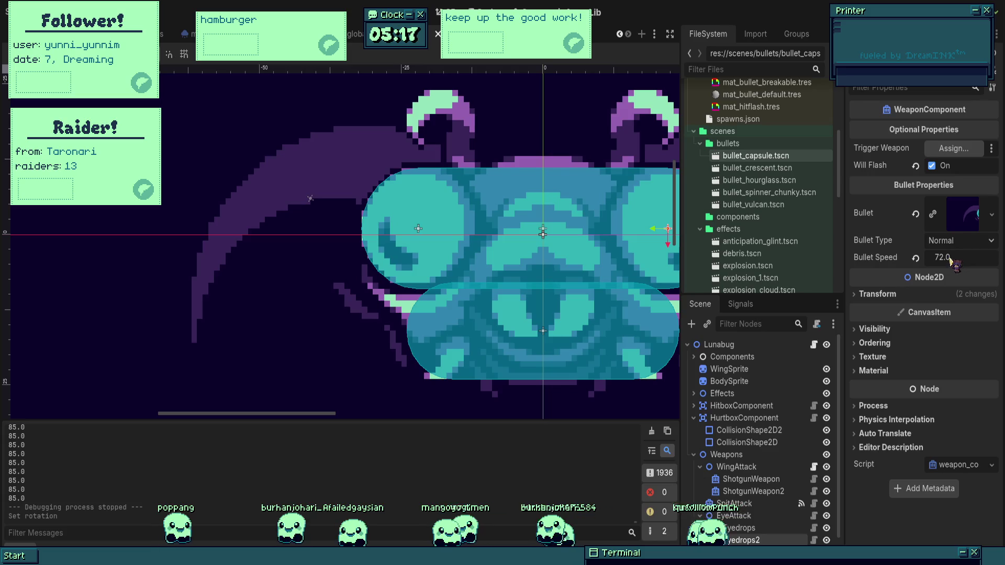
- Set the right Eyedrops2 rotation to 85° and start a test run
left_click(890, 294)
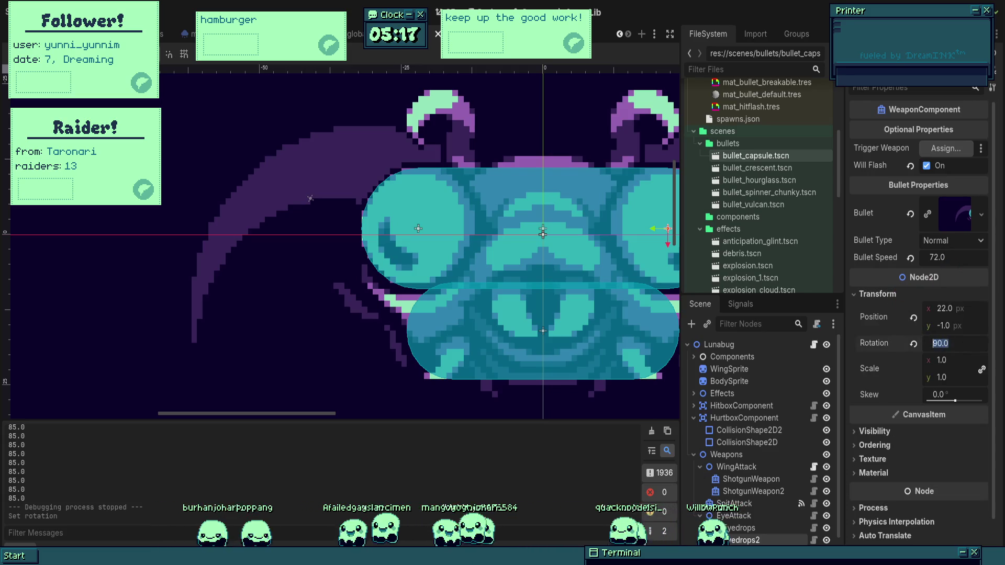
type("85")
key("Return")
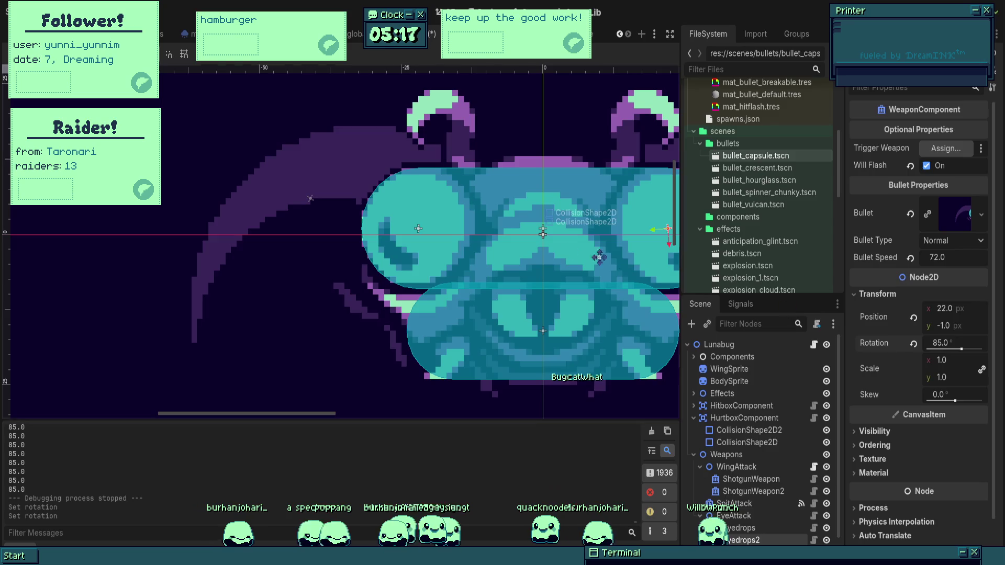
scroll(324, 166, "down", 3)
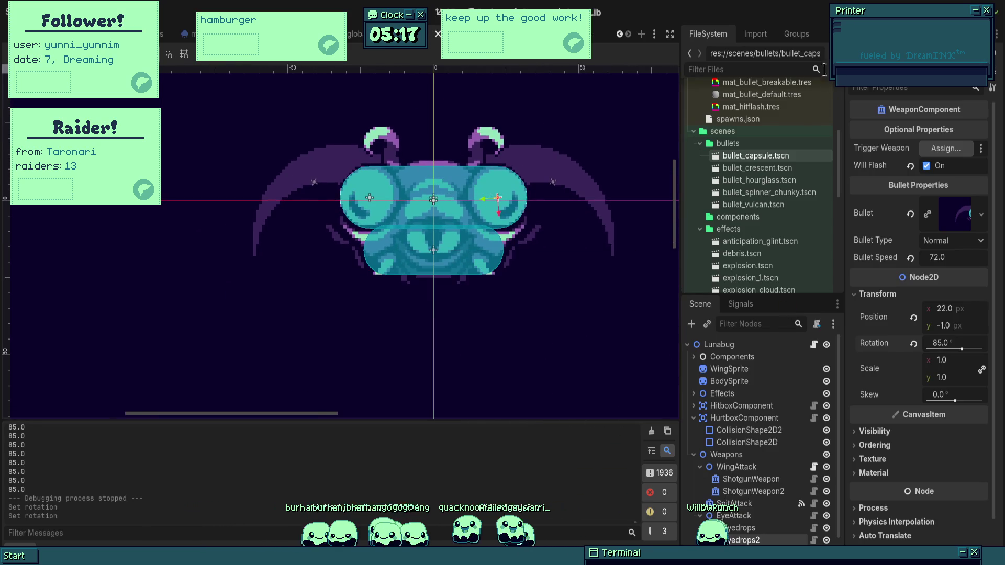
key("F5")
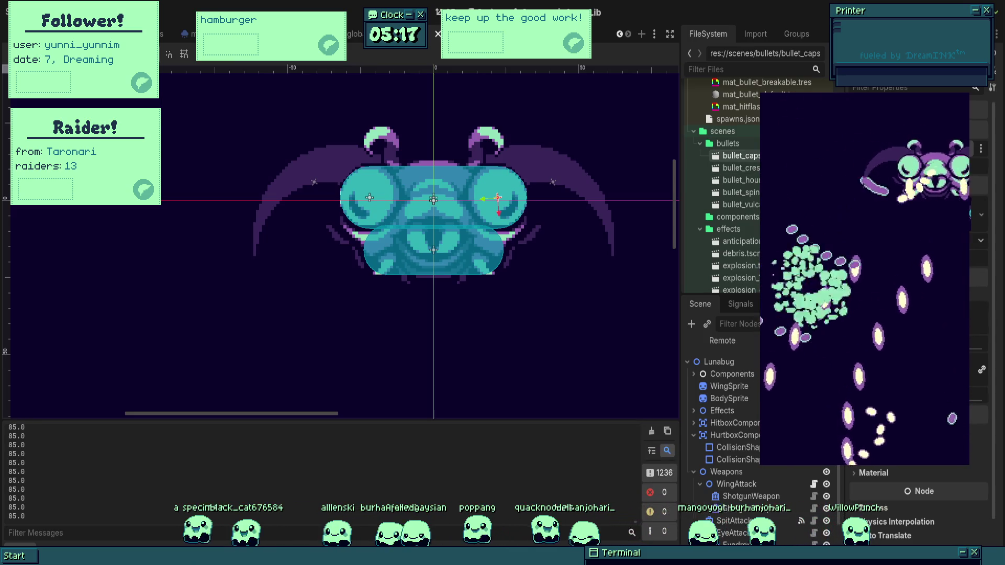
- Stop the playtest after watching the outward-angled eyedrop bullets
key("F8")
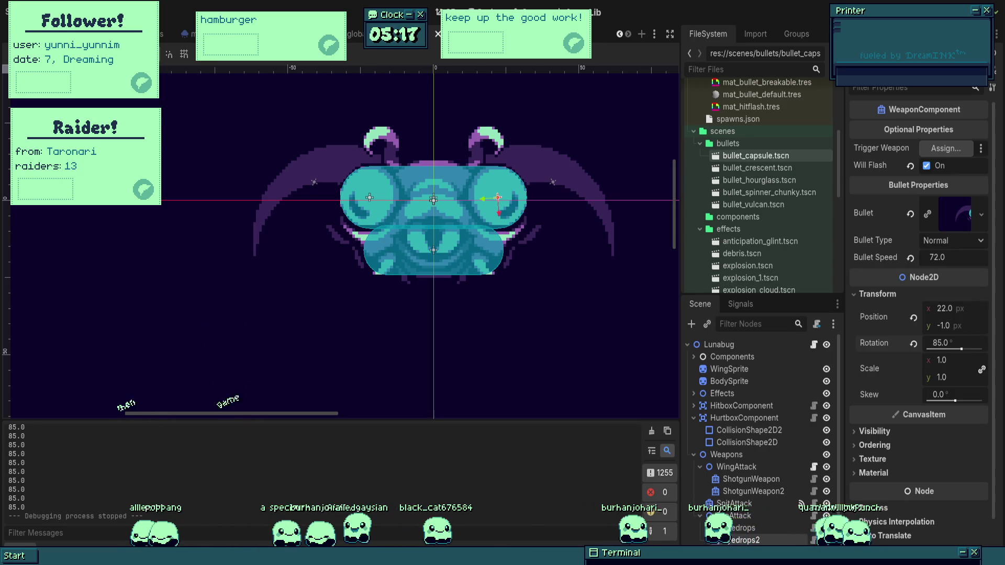
- Inspect the BulletCapsule scene's Shadow sprite, then return to the Lunabug scene
left_click(762, 529)
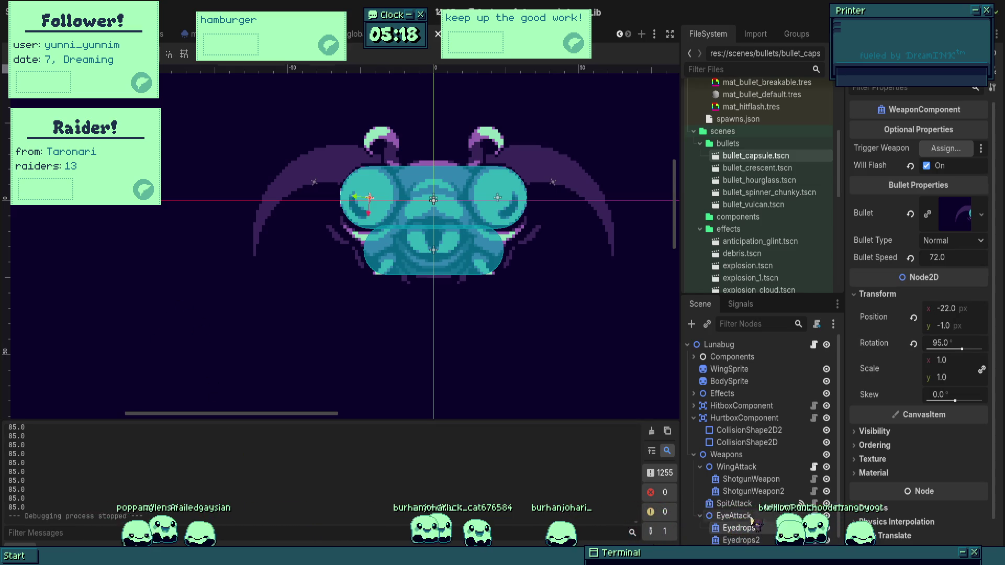
double_click(756, 156)
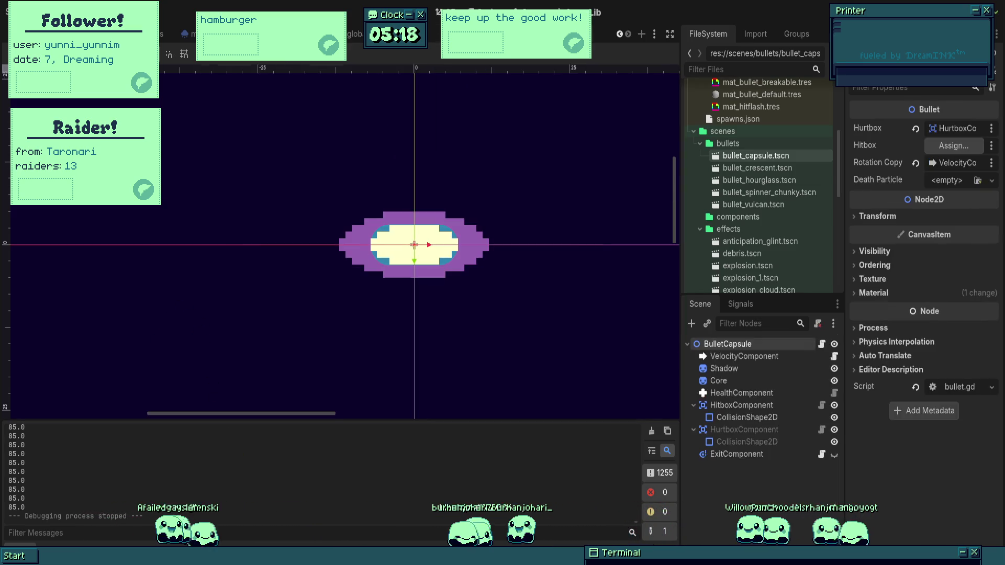
left_click(737, 370)
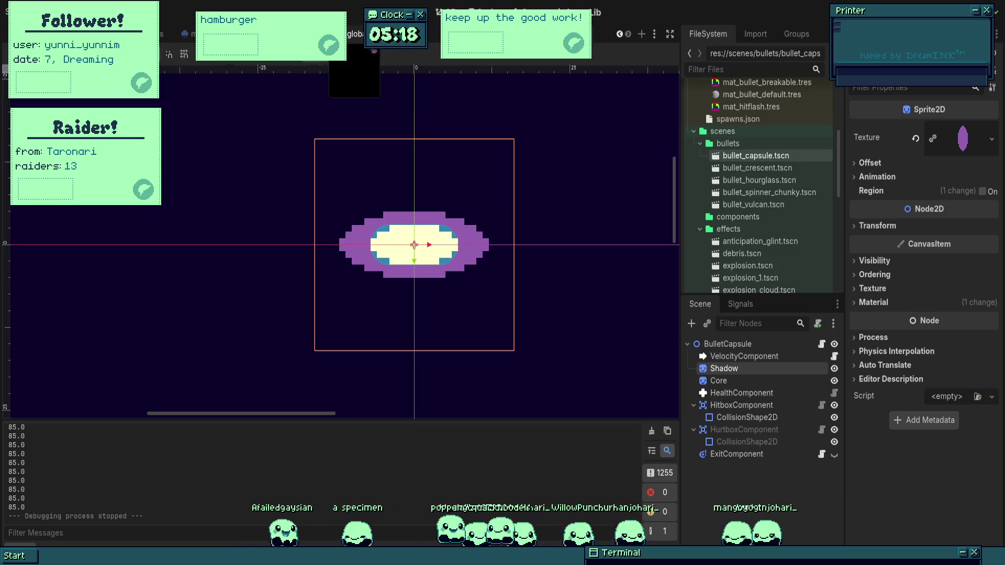
key("ctrl+Tab")
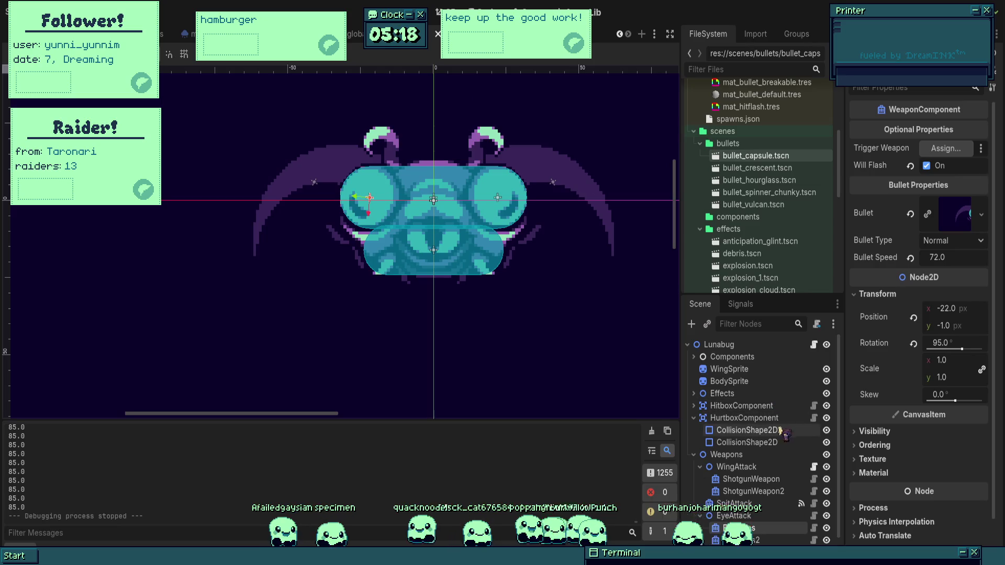
- Set Eyedrops rotation to 98° and Eyedrops2 to 82°, then start a playtest
left_click(955, 343)
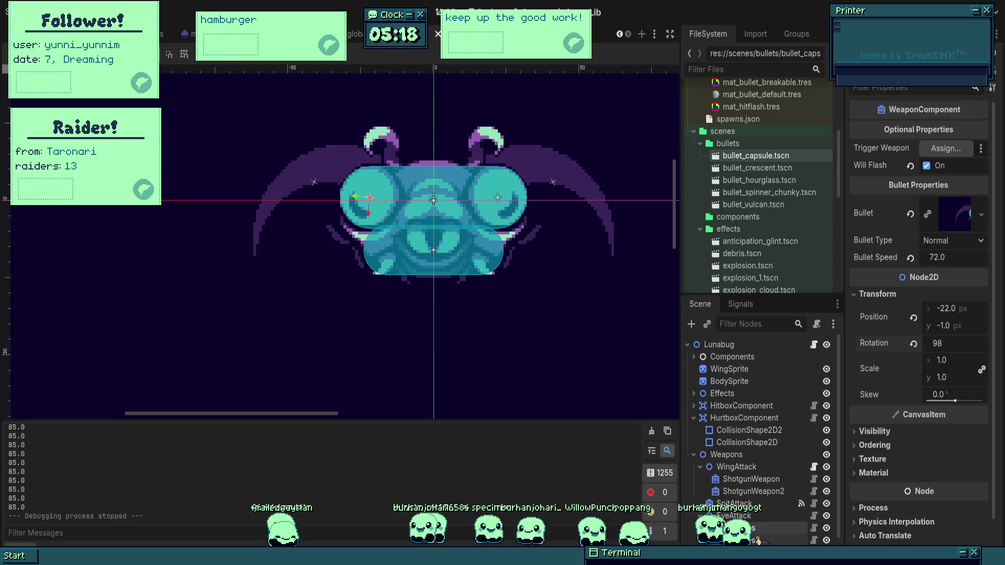
key("Return")
type("2")
key("Return")
left_click(735, 527)
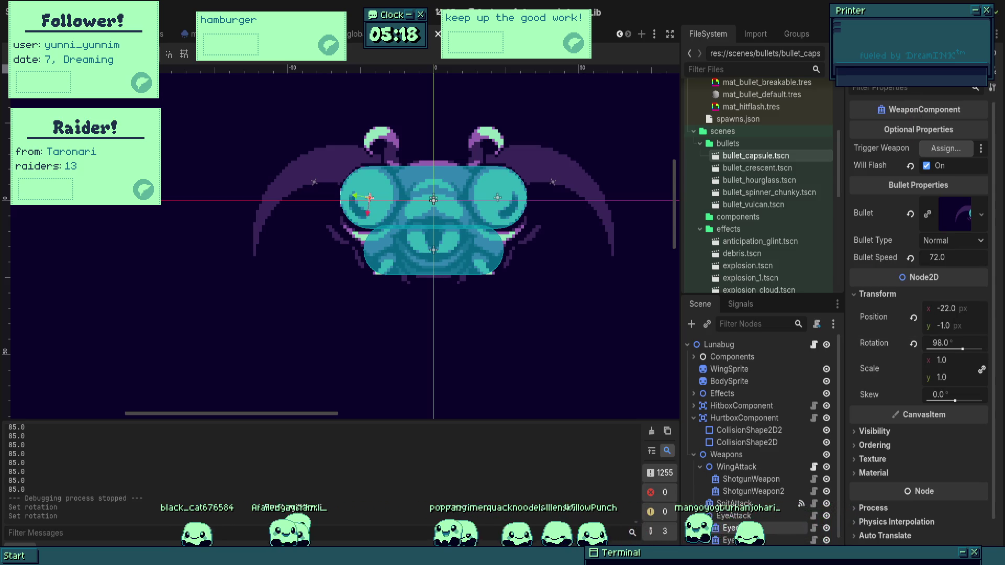
key("F5")
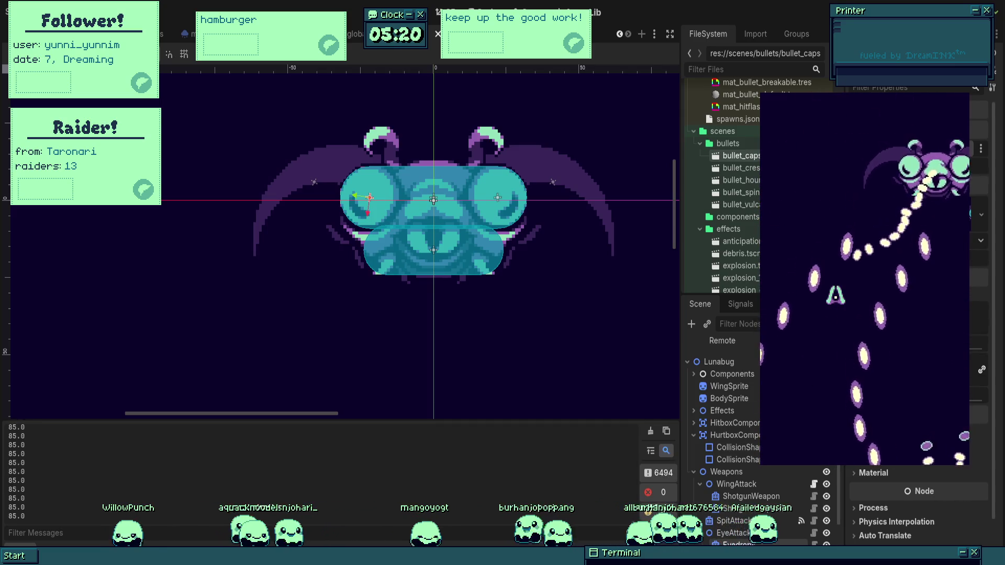
- Play through the Lunabug fight with the wider eyedrop spread, then quit with Escape
key("Escape")
- Select the Lunabug's HitFlashComponent under Components, then save and relaunch the game with F5
left_click(694, 356)
left_click(742, 381)
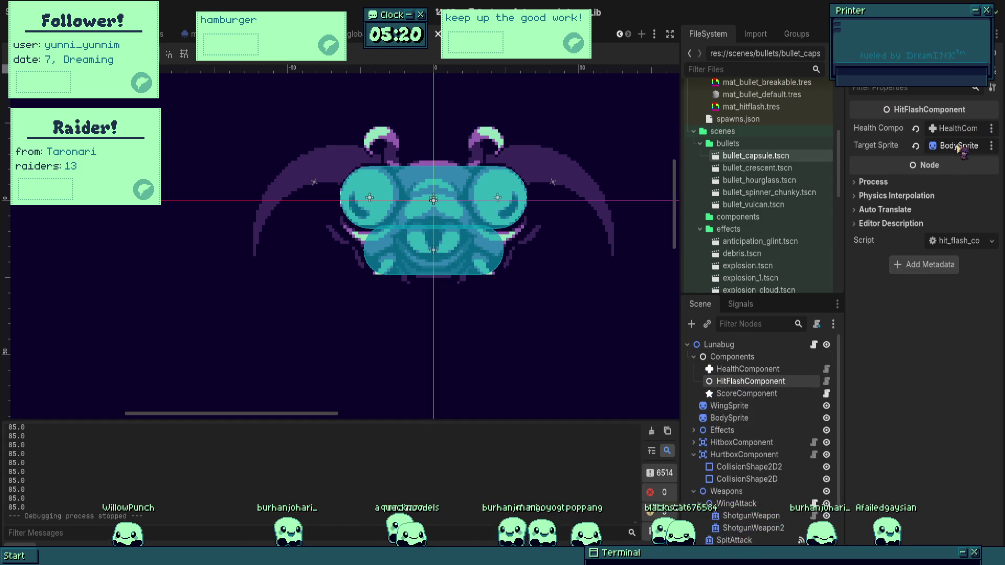
key("F5")
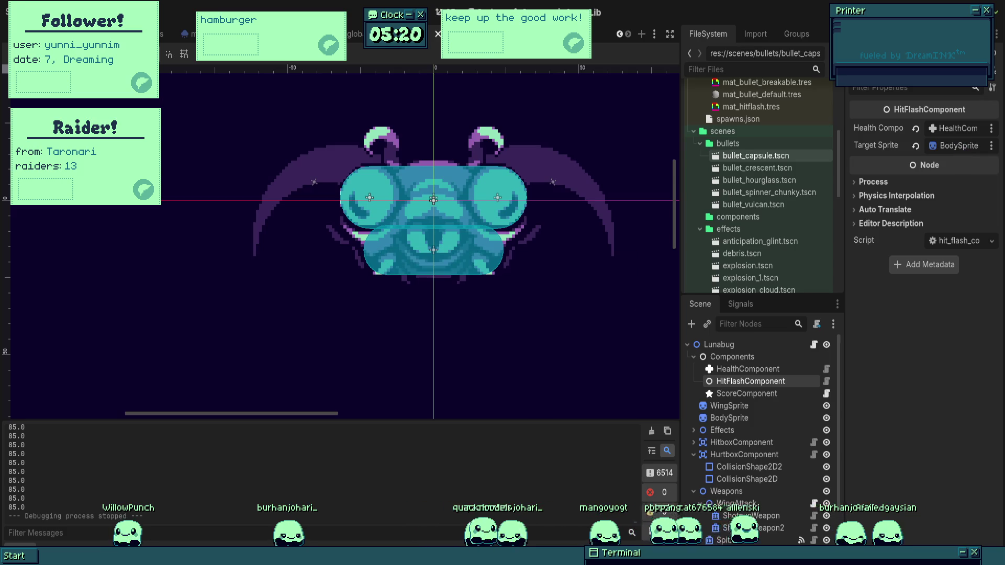